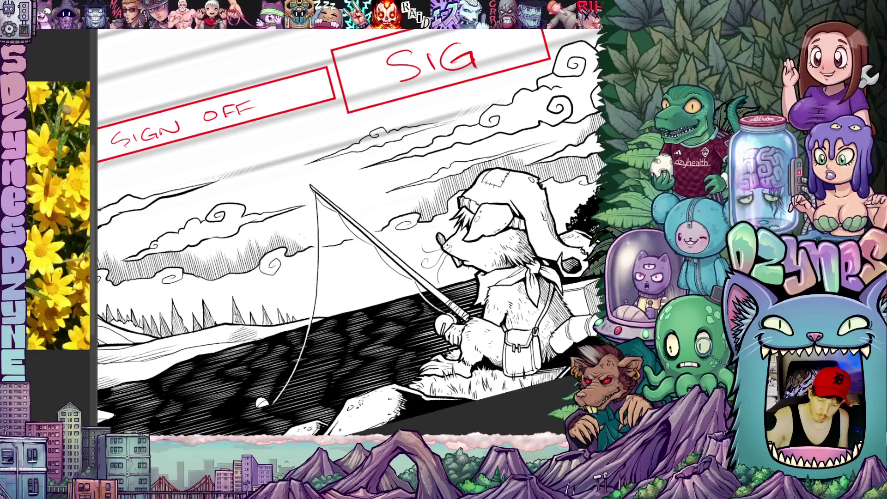
Straighten the view, then zoom, tilt and pan around the fishing rat scene
key("ctrl+0")
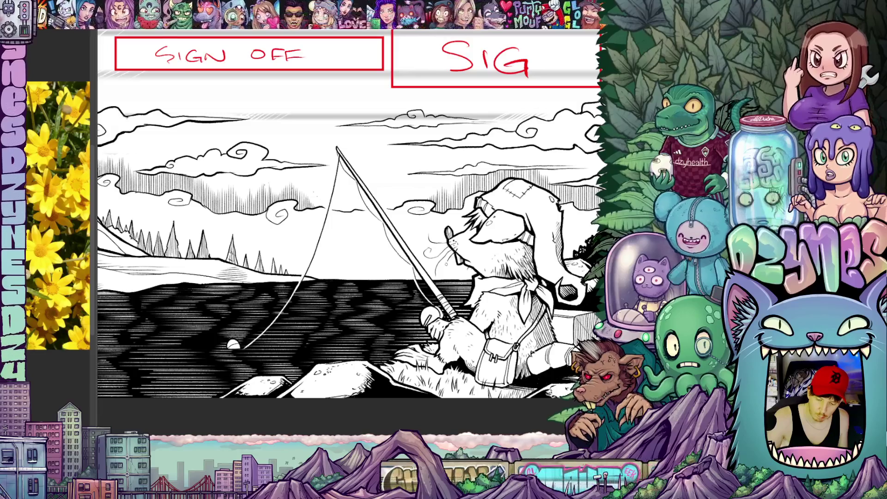
scroll(338, 231, "down", 1)
scroll(338, 222, "up", 3)
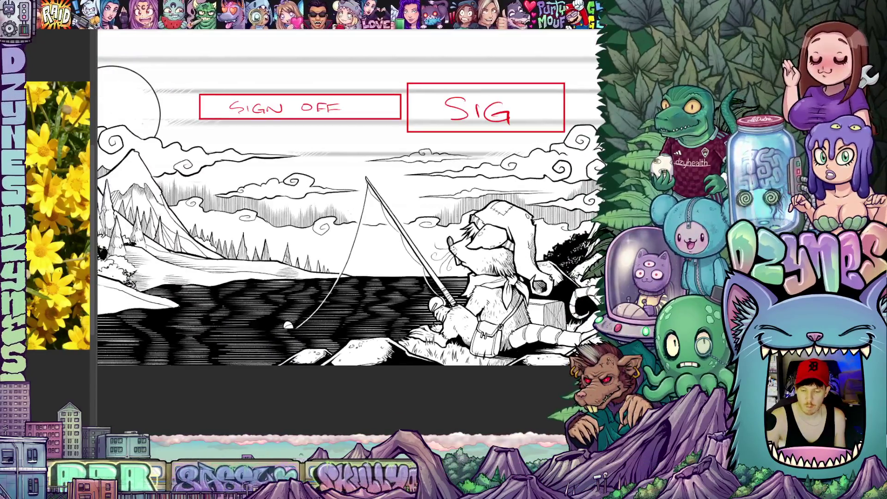
scroll(337, 208, "down", 3)
scroll(454, 259, "up", 5)
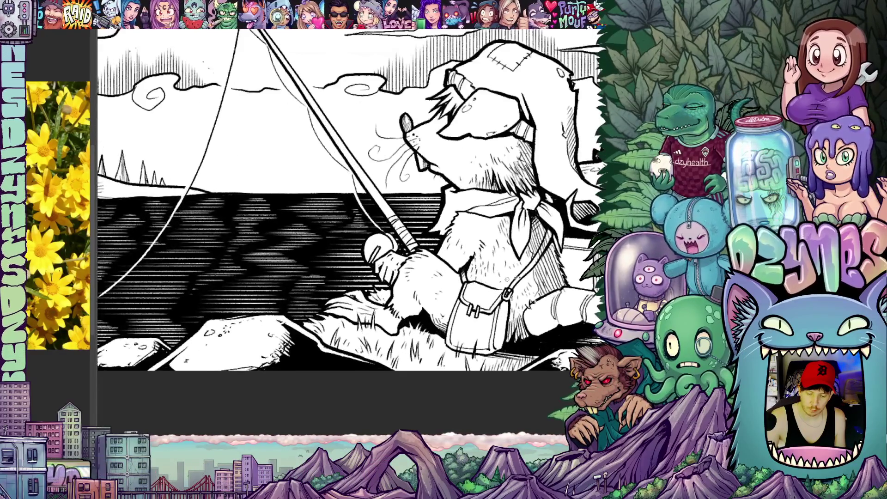
left_click_drag(507, 279, 391, 309)
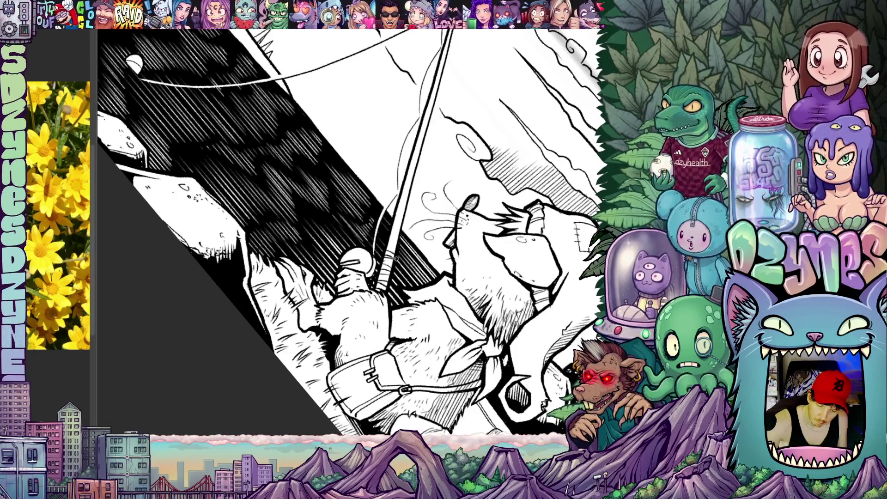
left_click_drag(422, 255, 363, 287)
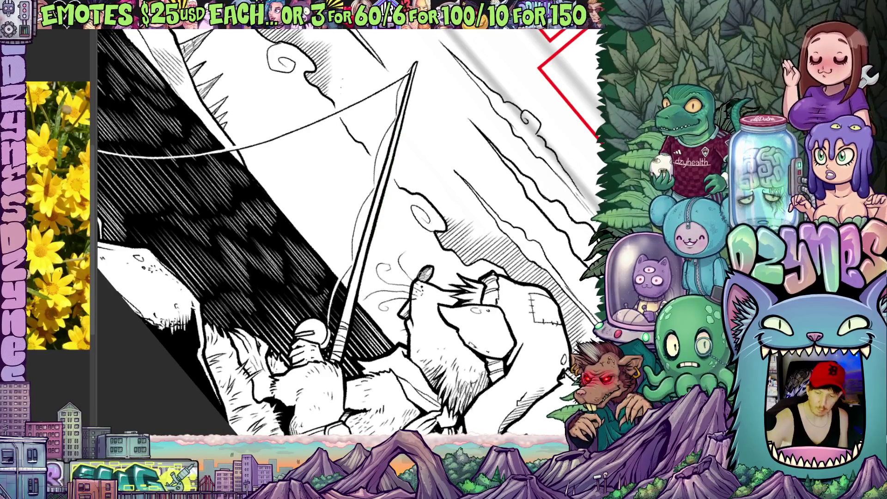
key("minus")
key("minus")
key("minus")
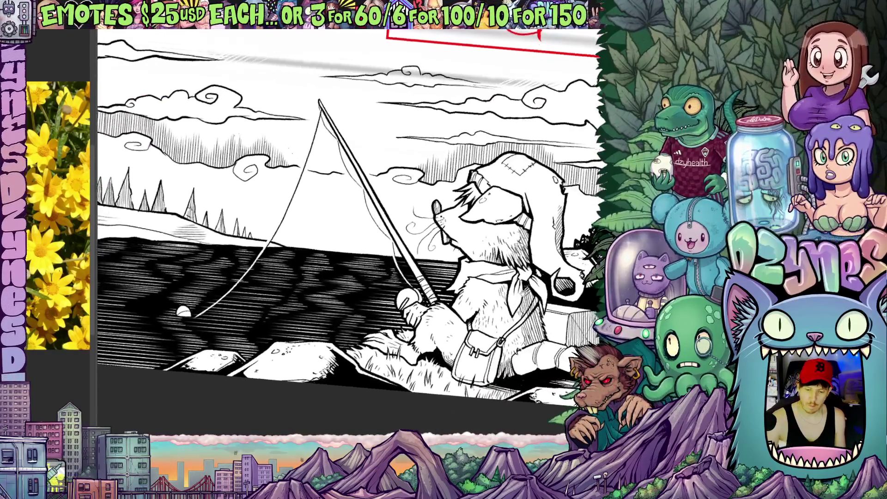
key("minus")
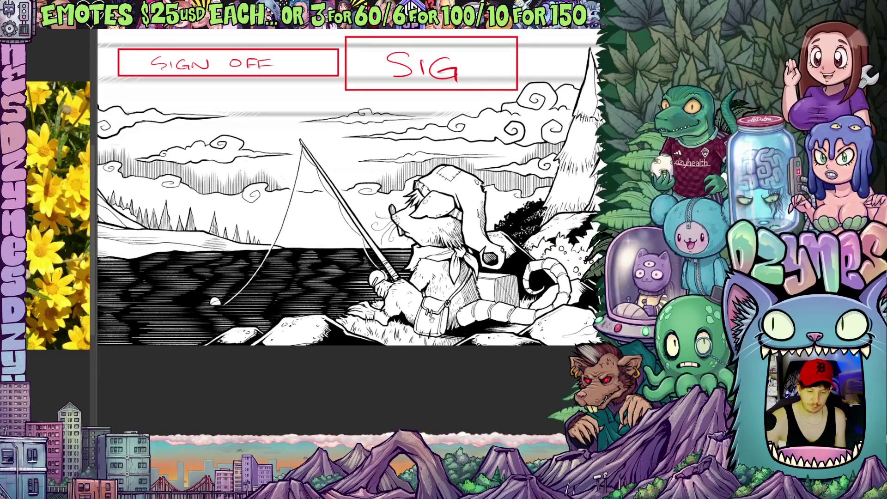
Bring the SIGN OFF boxes into view and zoom out to the full page
left_click_drag(323, 185, 414, 157)
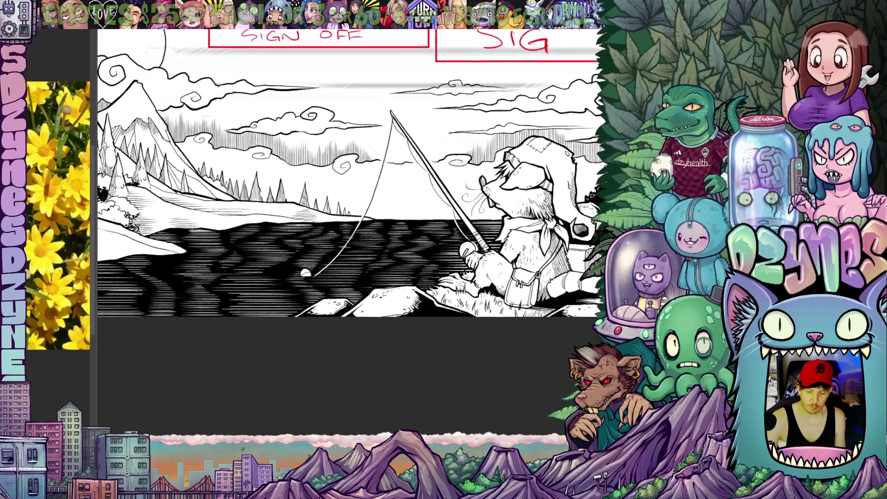
scroll(508, 282, "down", 1)
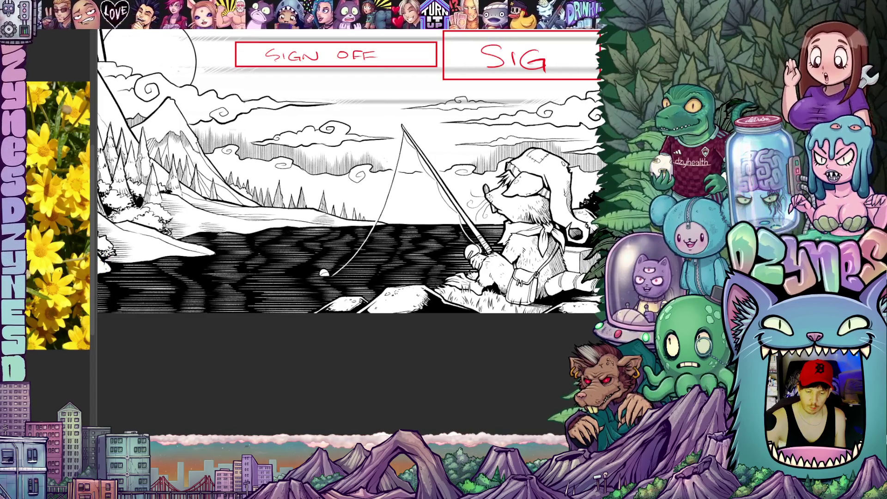
mouse_move(324, 185)
left_mouse_down()
mouse_move(292, 202)
mouse_move(306, 199)
left_mouse_up()
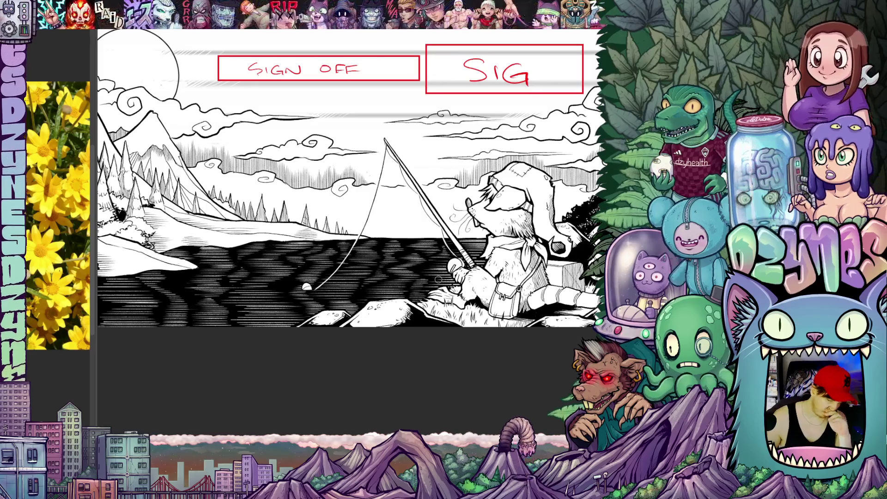
scroll(438, 279, "down", 8)
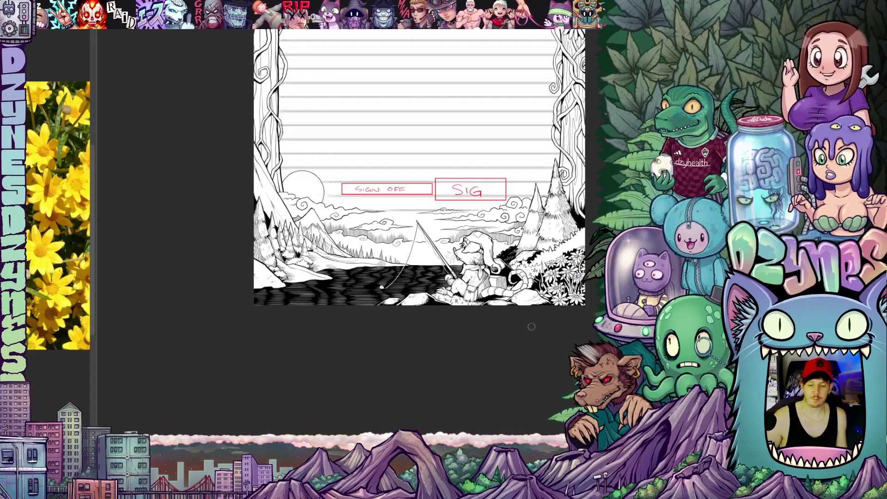
scroll(531, 327, "down", 5)
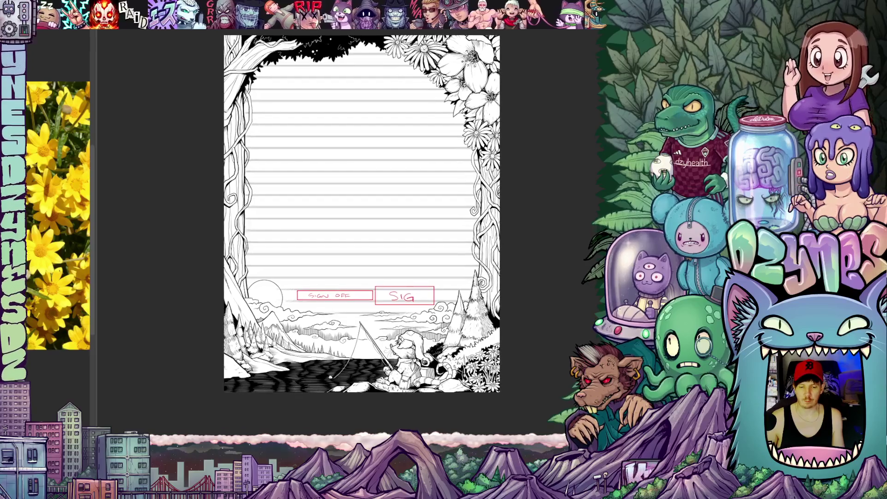
left_click_drag(501, 126, 490, 145)
scroll(525, 189, "up", 2)
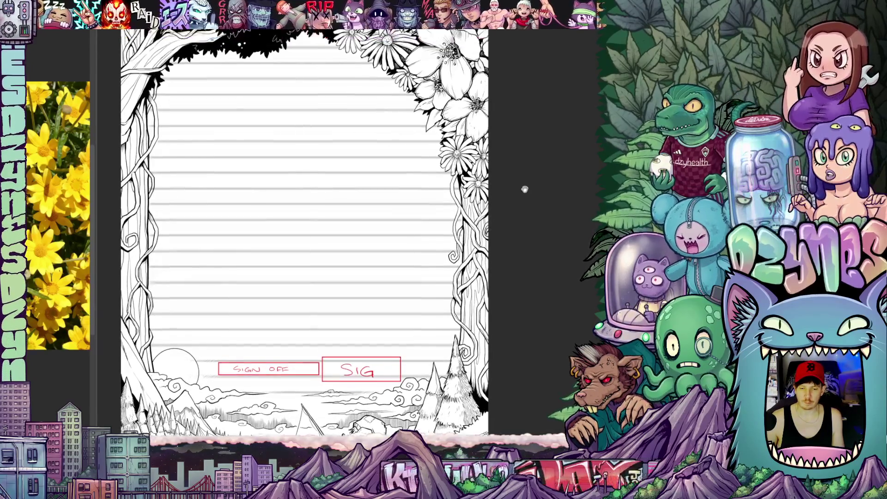
mouse_move(525, 189)
left_mouse_down()
mouse_move(535, 254)
mouse_move(559, 245)
mouse_move(560, 228)
mouse_move(568, 248)
mouse_move(570, 235)
left_mouse_up()
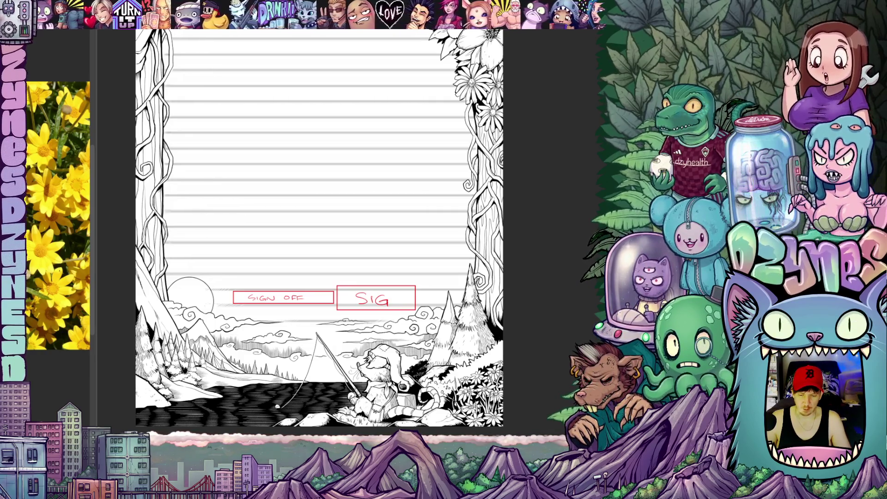
Zoom into the right vine trunk upright, follow it to the daisies, then level and zoom out
scroll(515, 221, "up", 5)
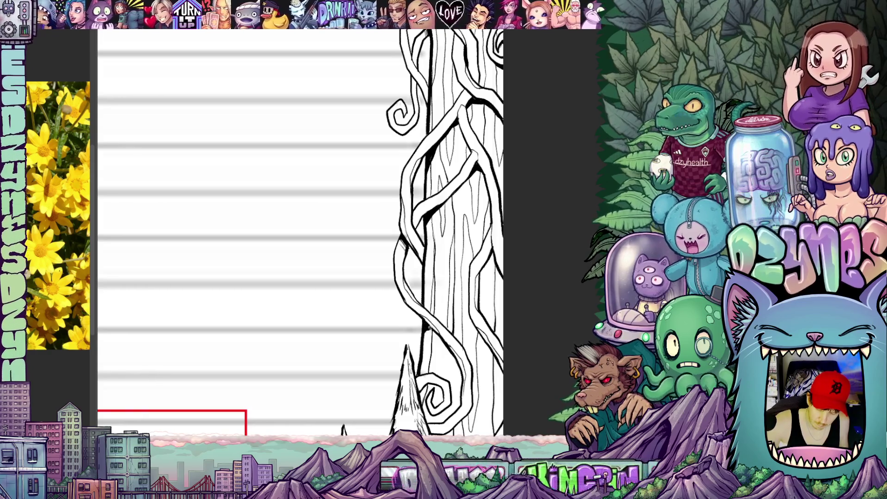
left_click_drag(425, 327, 387, 366)
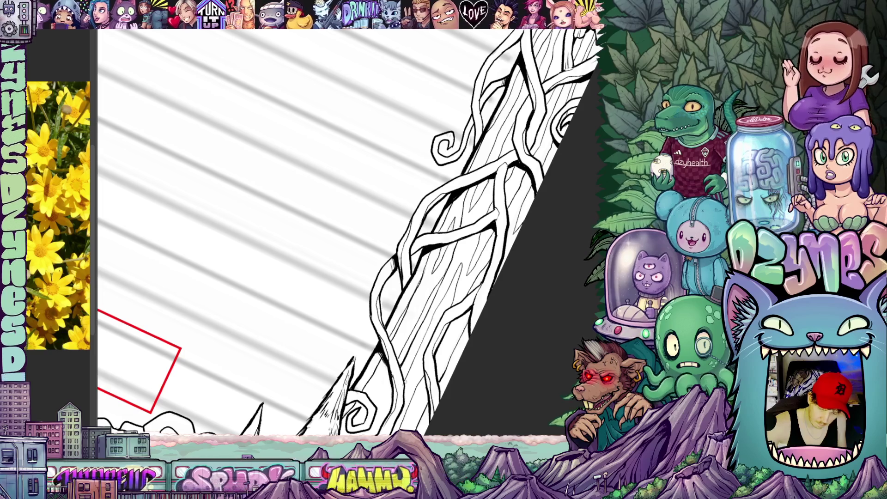
mouse_move(415, 277)
left_mouse_down()
mouse_move(439, 242)
mouse_move(407, 310)
mouse_move(448, 338)
left_mouse_up()
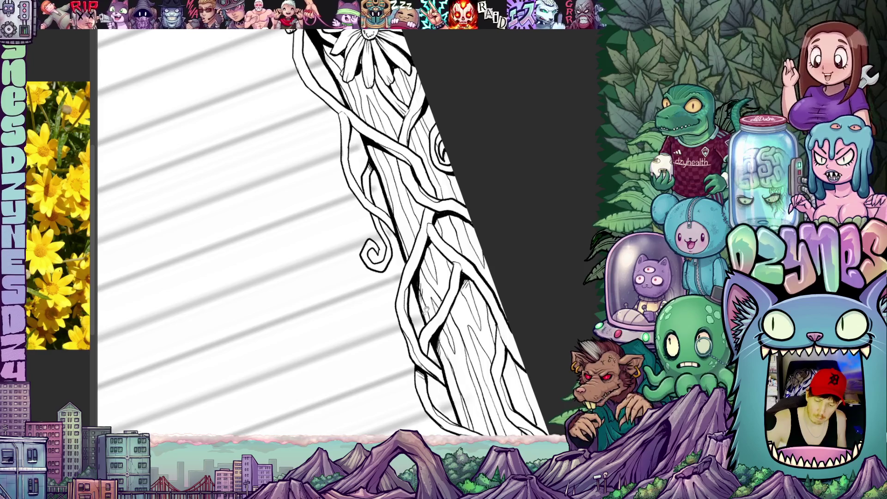
scroll(425, 311, "up", 5)
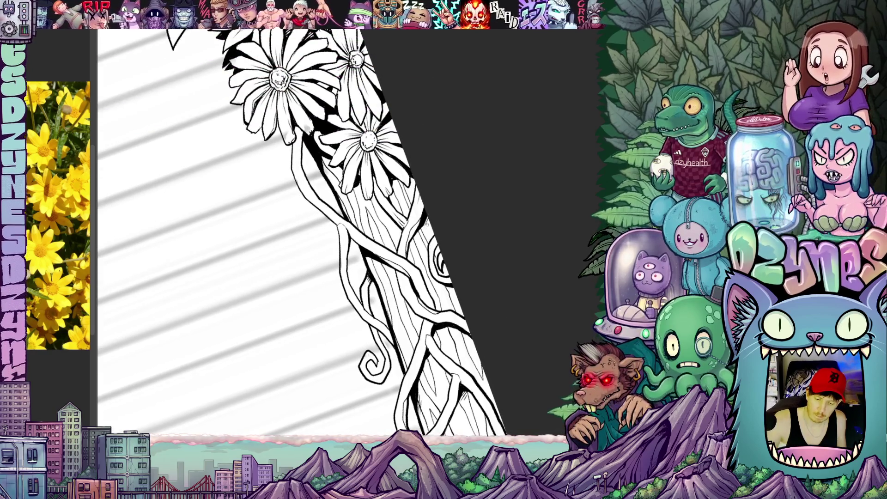
left_click_drag(408, 280, 429, 355)
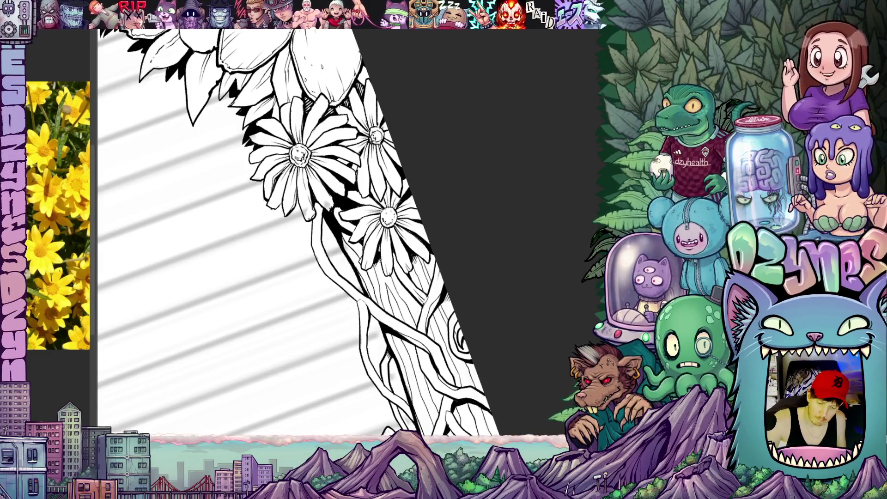
left_click_drag(402, 303, 447, 356)
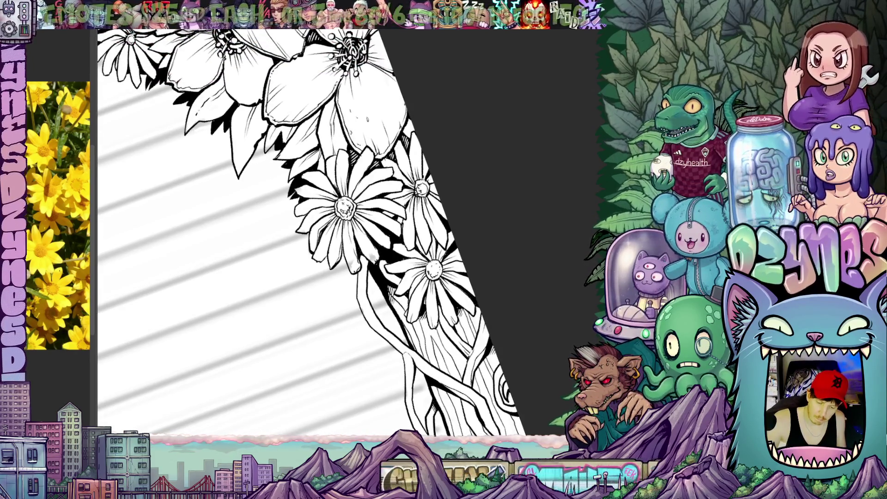
mouse_move(480, 323)
left_mouse_down()
mouse_move(498, 359)
mouse_move(513, 252)
mouse_move(571, 243)
mouse_move(553, 259)
left_mouse_up()
scroll(498, 359, "down", 5)
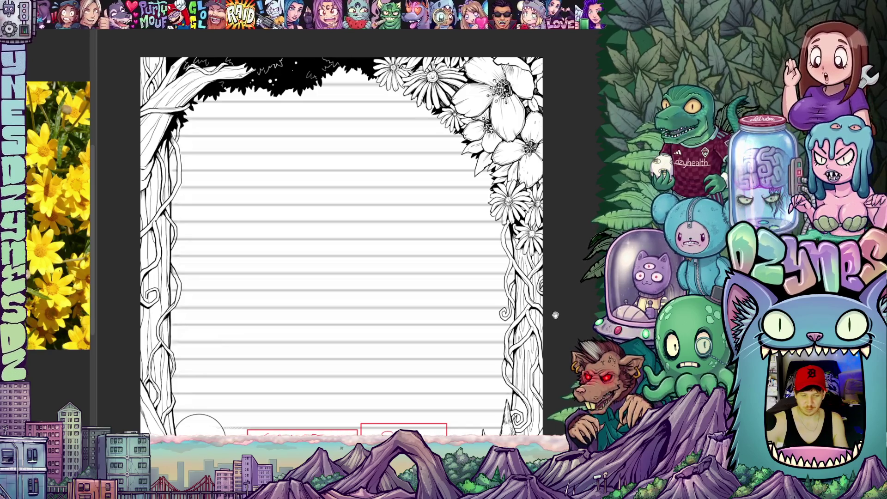
Pan to the left border and zoom in on the tree trunk, canopy and branch
left_click_drag(555, 316, 581, 260)
left_click_drag(551, 292, 701, 348)
scroll(439, 231, "up", 5)
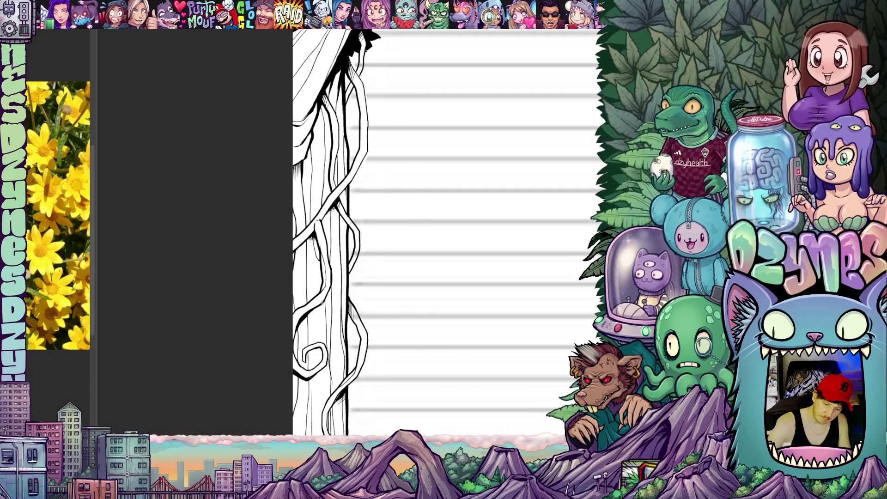
scroll(462, 231, "down", 2)
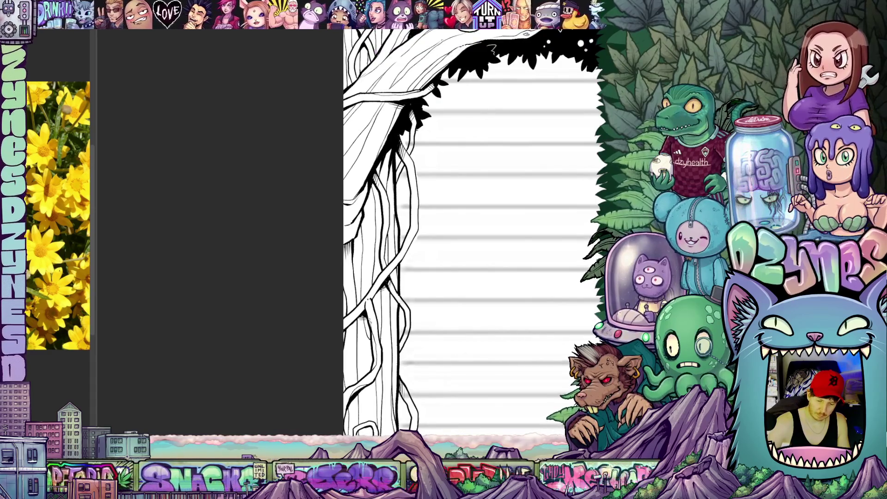
left_click_drag(429, 287, 431, 318)
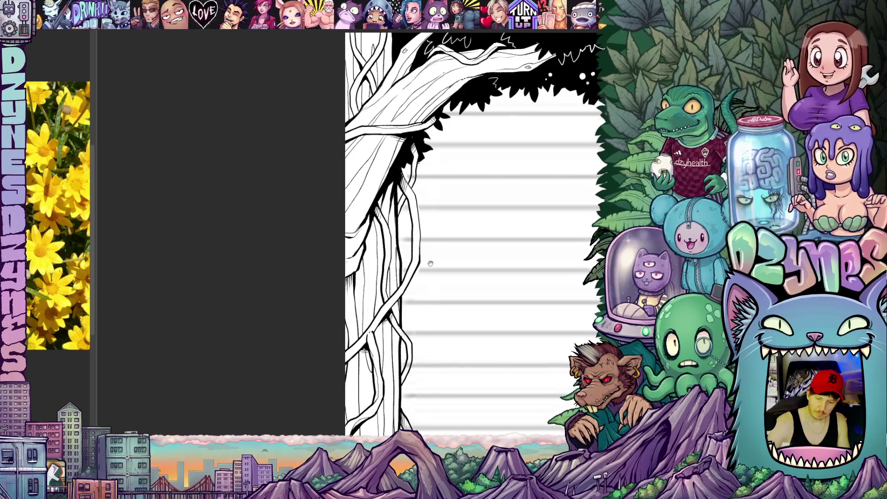
left_click_drag(428, 259, 391, 316)
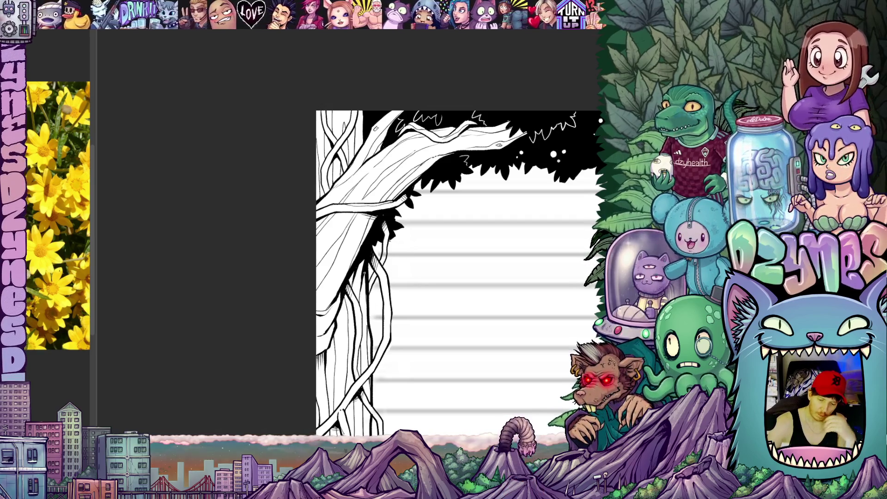
left_click_drag(462, 277, 519, 383)
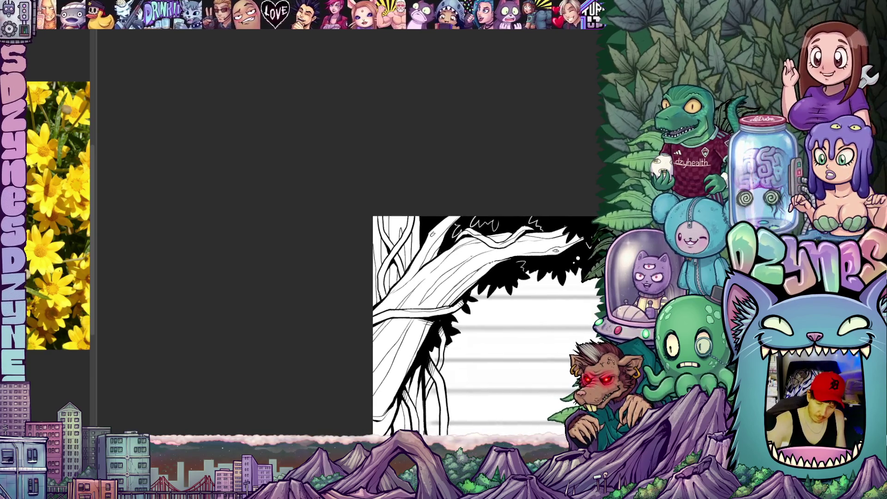
Tilt the canvas counter-clockwise and ink a curved line on the tree trunk
left_click_drag(536, 310, 522, 243)
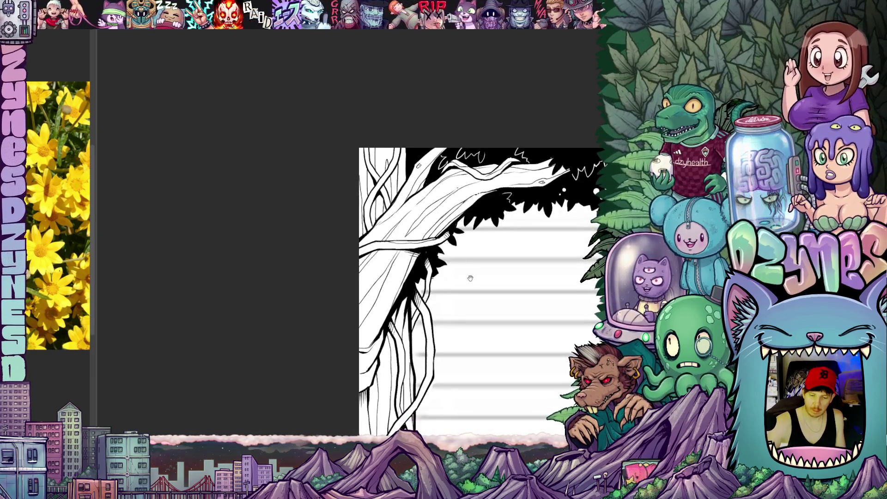
left_click_drag(536, 277, 513, 231)
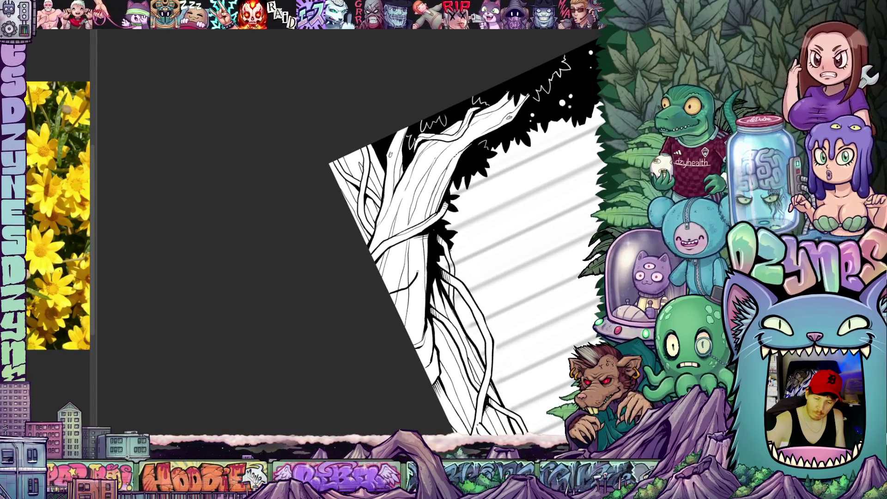
left_click_drag(391, 291, 415, 263)
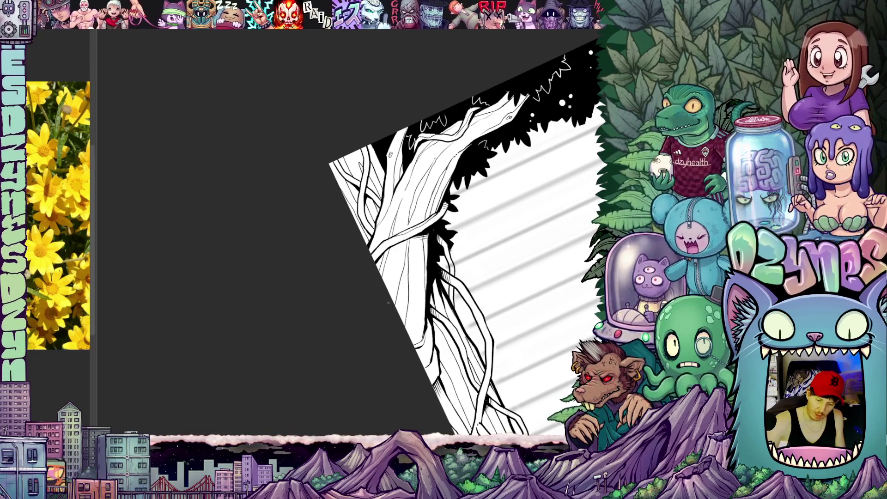
Add a small mark to the trunk, then rotate the canvas nearly level and zoom out
left_click_drag(392, 296, 399, 290)
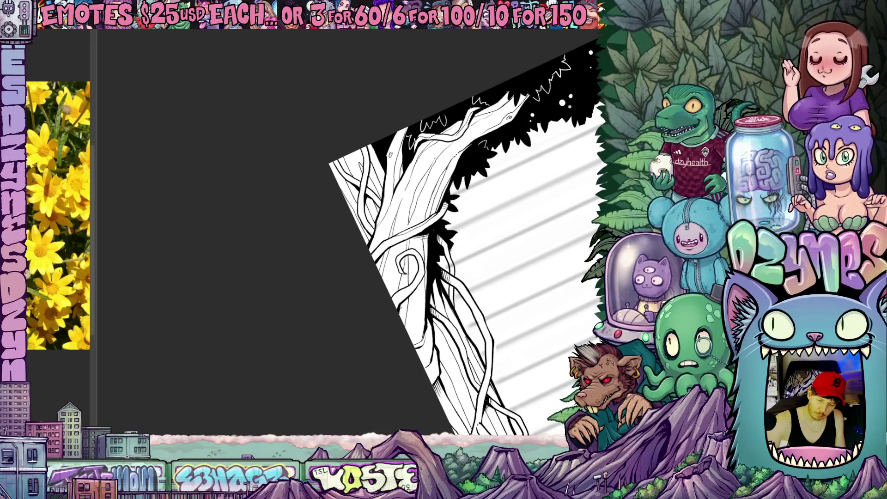
mouse_move(443, 337)
left_mouse_down()
mouse_move(441, 355)
mouse_move(374, 246)
left_mouse_up()
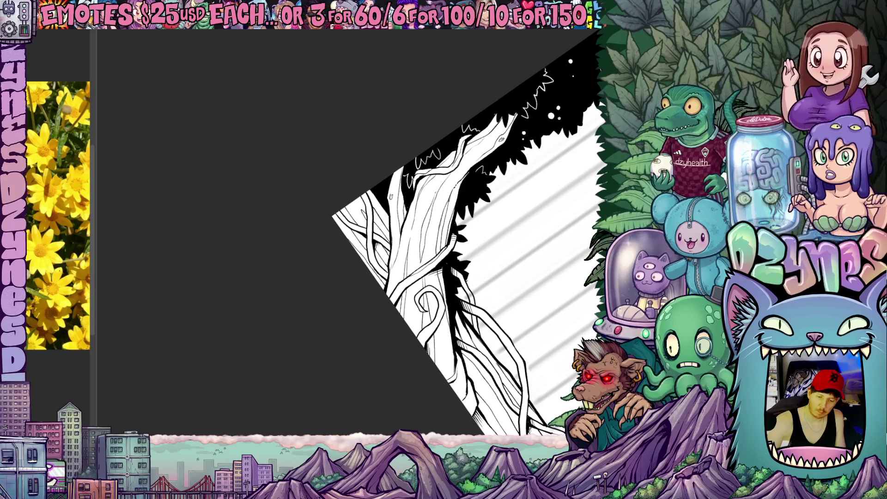
mouse_move(377, 285)
left_mouse_down()
mouse_move(515, 315)
mouse_move(470, 279)
left_mouse_up()
scroll(470, 279, "down", 5)
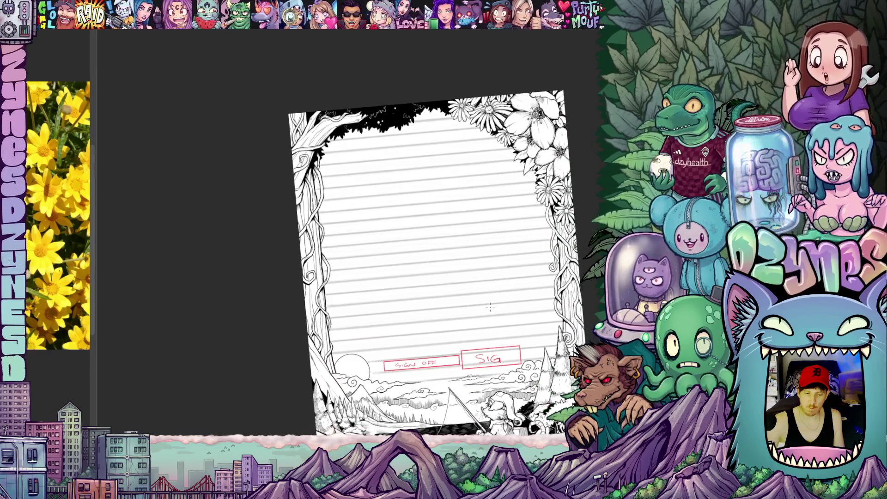
Centre the whole page in view, then zoom into the vine-wrapped left tree trunk
mouse_move(498, 325)
left_mouse_down()
mouse_move(476, 342)
mouse_move(443, 323)
mouse_move(424, 298)
left_mouse_up()
mouse_move(512, 292)
left_mouse_down()
mouse_move(533, 288)
mouse_move(519, 261)
left_mouse_up()
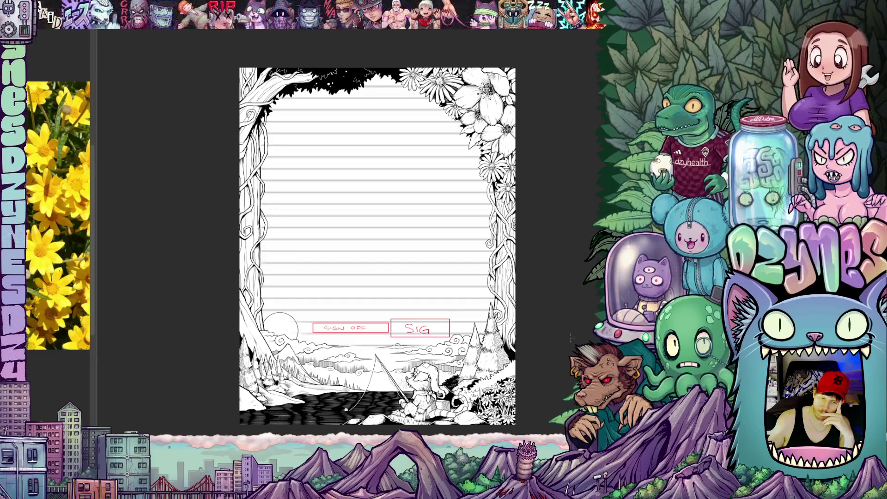
scroll(577, 329, "up", 2)
scroll(577, 329, "up", 1)
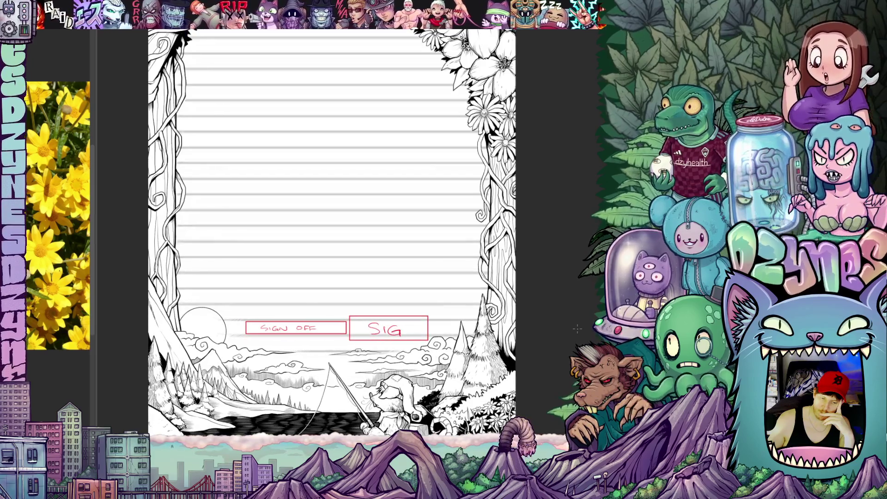
scroll(581, 336, "down", 4)
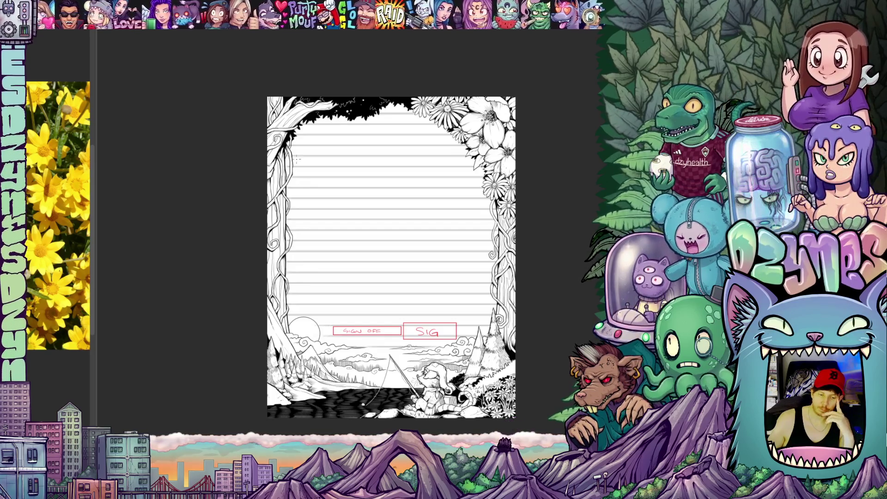
scroll(273, 120, "up", 5)
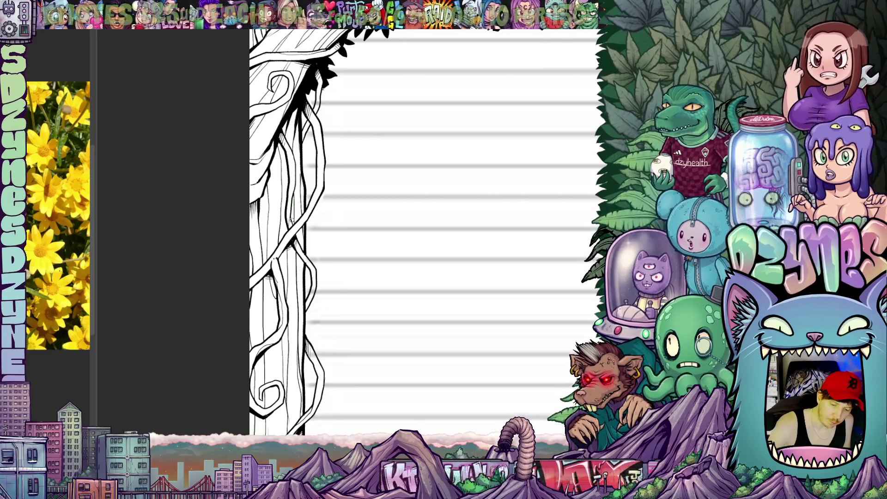
Undo a stray stroke on the left vine and pan down to the sun and sign-off box
left_click_drag(295, 190, 295, 166)
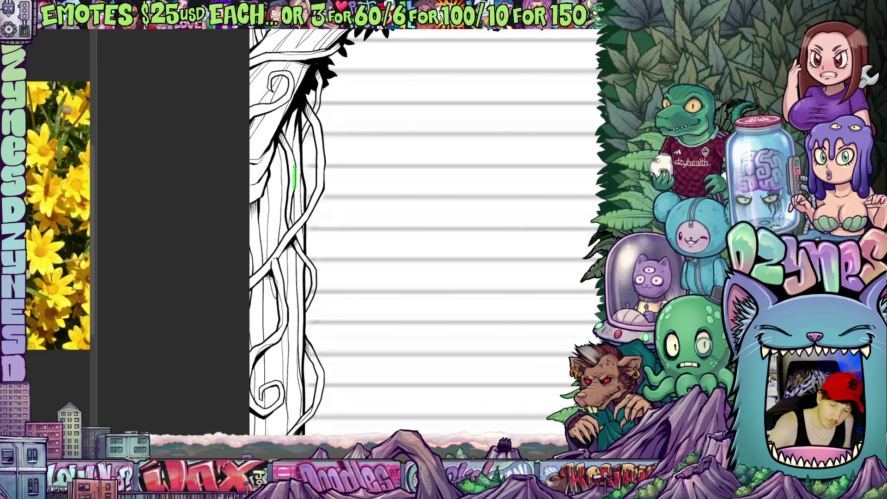
key("ctrl+z")
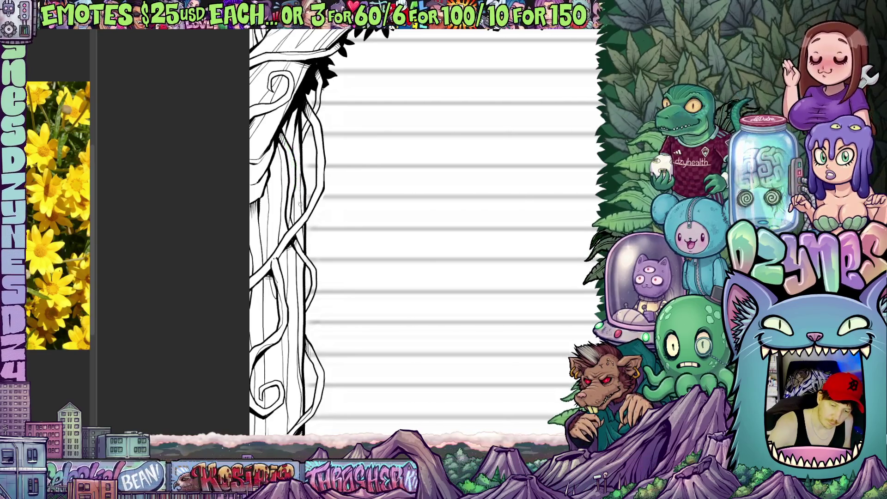
scroll(425, 231, "down", 3)
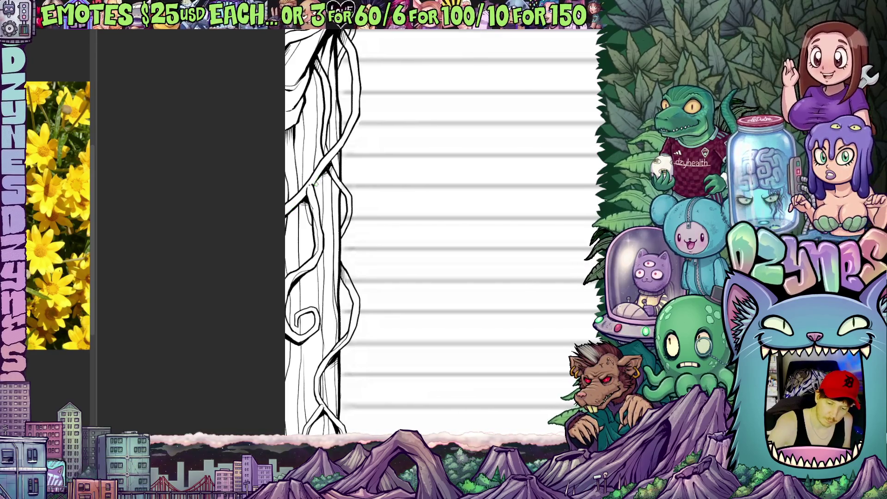
left_click_drag(344, 235, 353, 167)
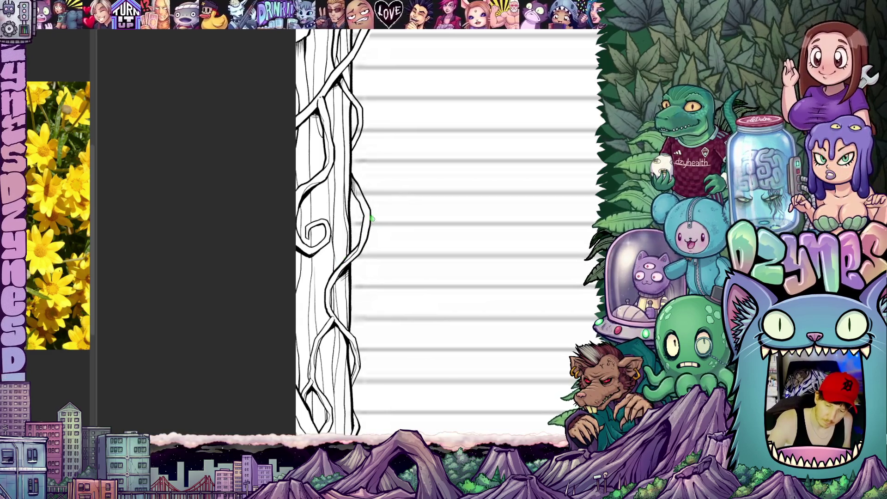
mouse_move(377, 223)
left_mouse_down()
mouse_move(430, 200)
mouse_move(430, 224)
left_mouse_up()
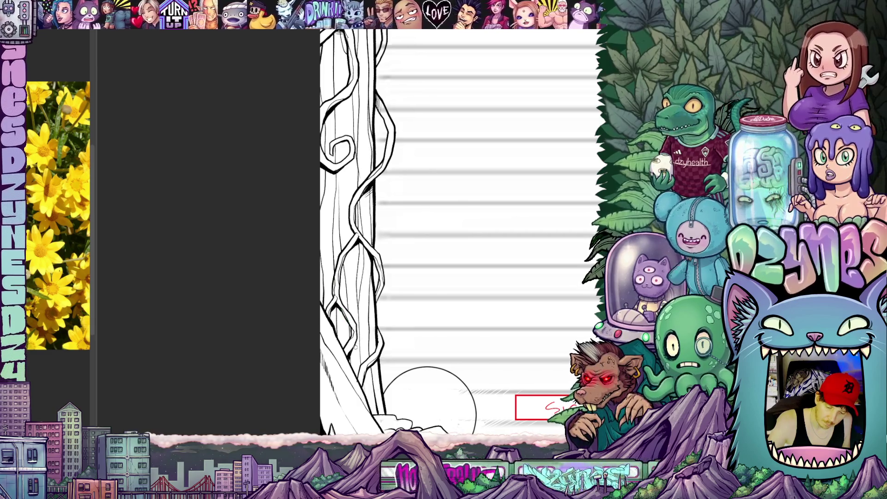
Pan up from the moon and SIGN box along the vine trunk to the tree canopy
left_click_drag(353, 345, 333, 273)
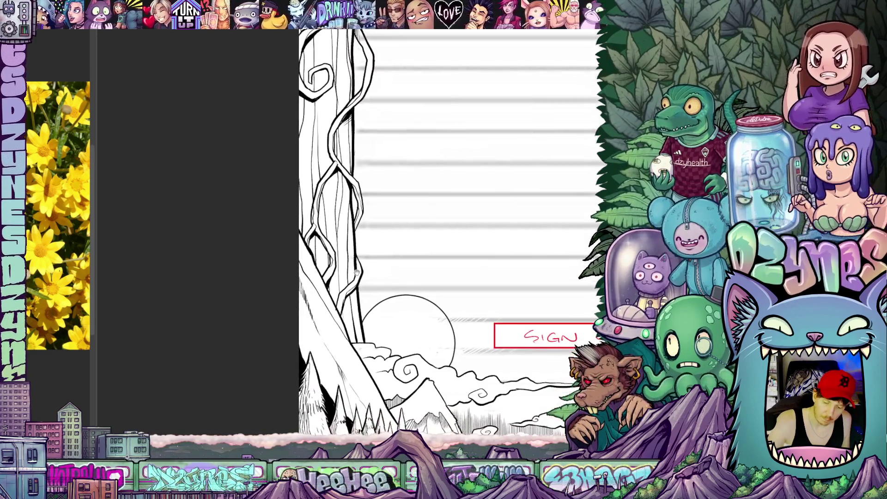
mouse_move(343, 303)
left_mouse_down()
mouse_move(386, 349)
mouse_move(397, 394)
left_mouse_up()
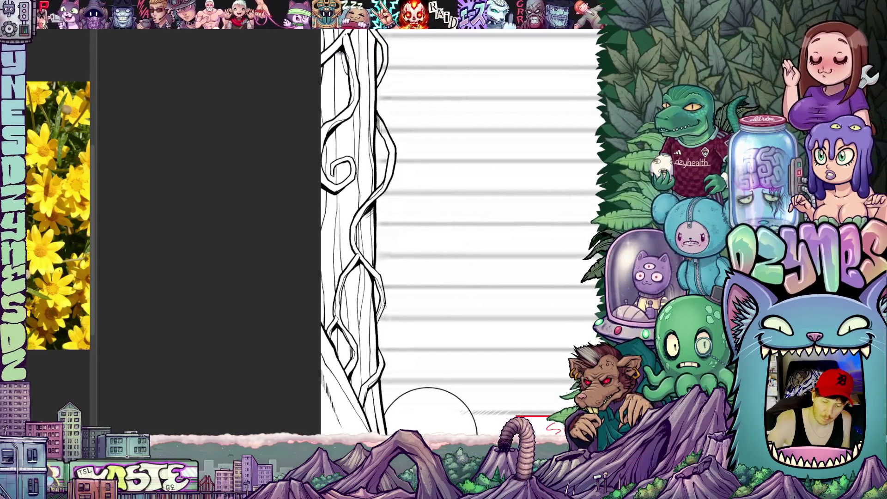
mouse_move(388, 327)
left_mouse_down()
mouse_move(412, 357)
mouse_move(428, 402)
left_mouse_up()
left_click_drag(420, 301, 406, 354)
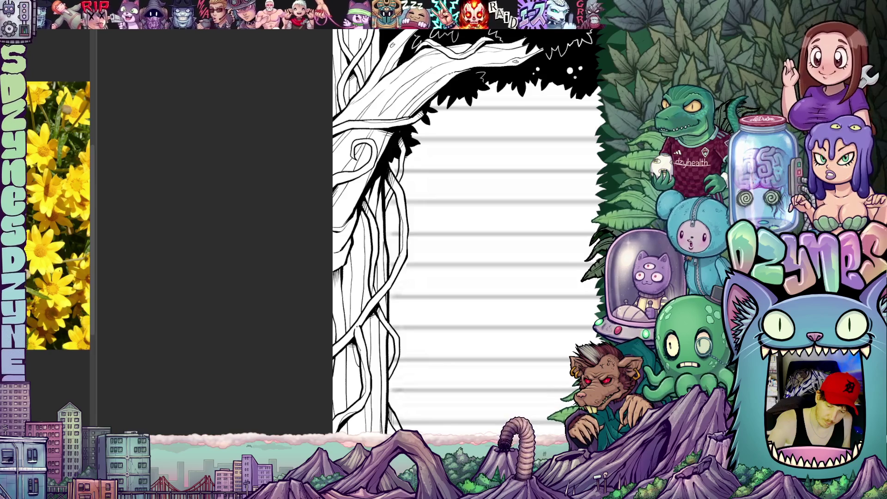
Tilt the page diagonally along the vine trunk, rotate it back near upright, and rezoom
mouse_move(419, 283)
left_mouse_down()
mouse_move(470, 231)
mouse_move(474, 239)
mouse_move(445, 176)
left_mouse_up()
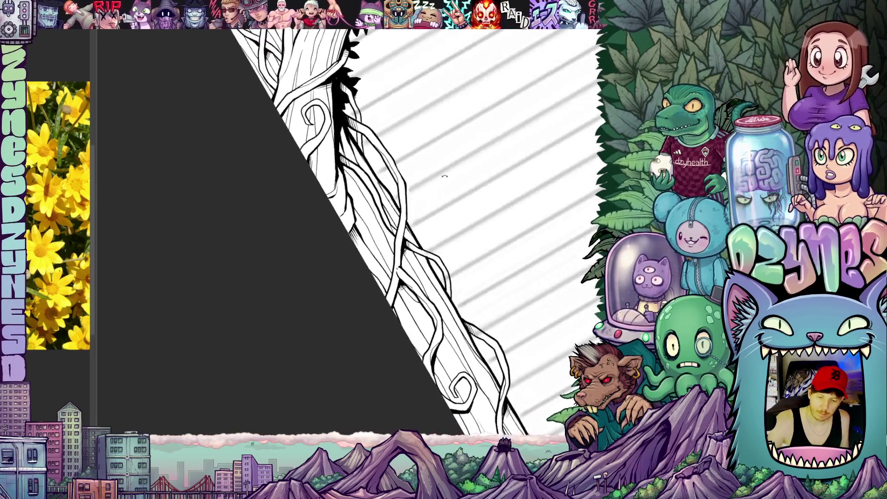
left_click_drag(405, 240, 412, 248)
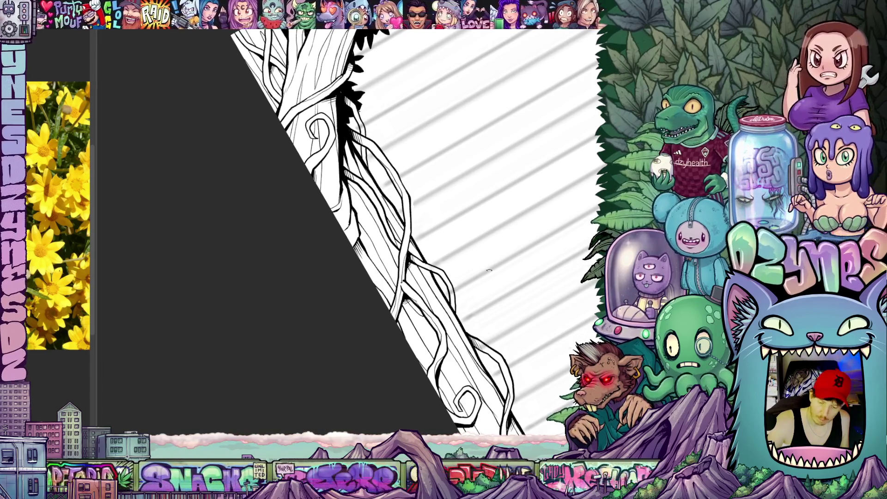
left_click_drag(489, 270, 422, 380)
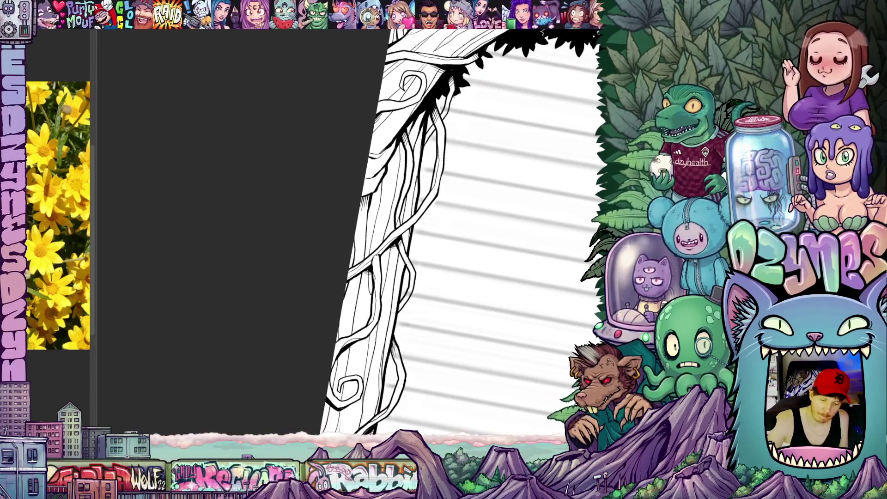
mouse_move(429, 269)
left_mouse_down()
mouse_move(429, 223)
mouse_move(445, 194)
mouse_move(460, 223)
left_mouse_up()
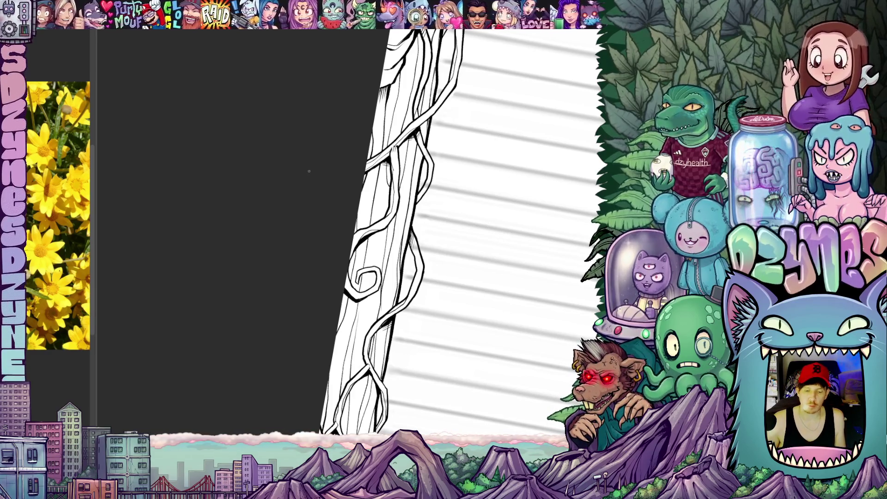
scroll(309, 171, "down", 3)
mouse_move(296, 214)
left_mouse_down()
mouse_move(380, 287)
mouse_move(413, 283)
left_mouse_up()
scroll(461, 295, "up", 8)
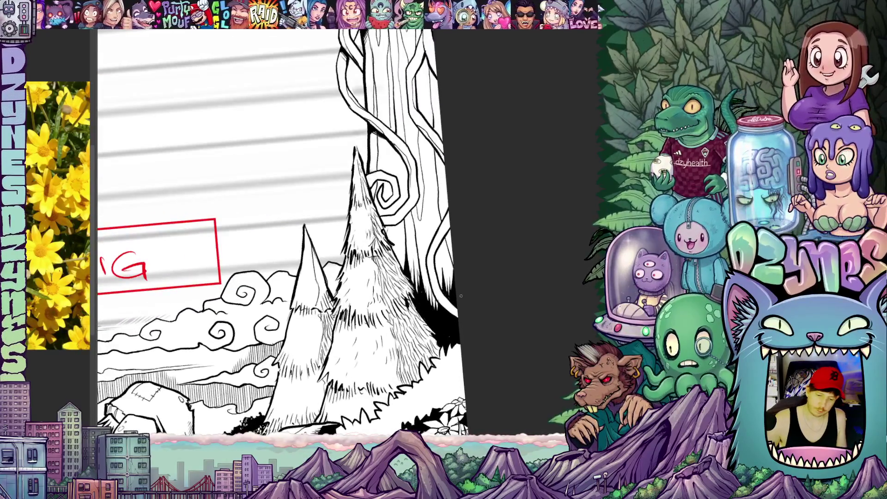
left_click_drag(457, 264, 455, 307)
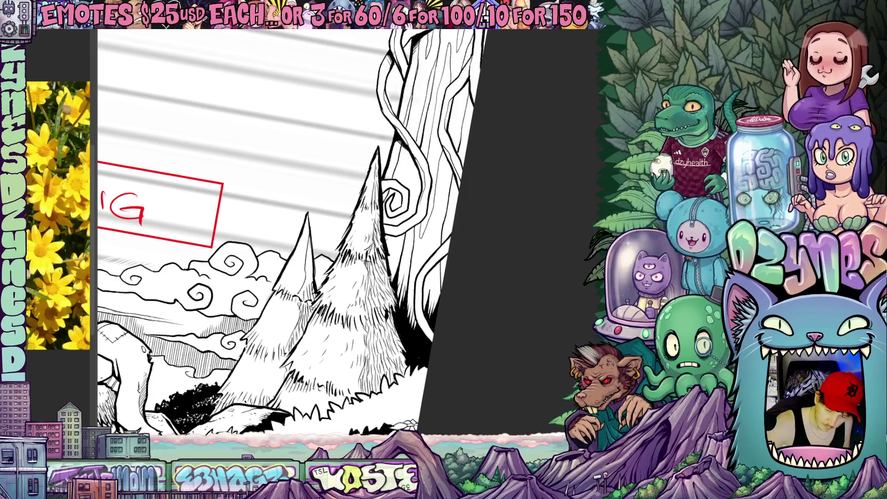
scroll(323, 231, "up", 3)
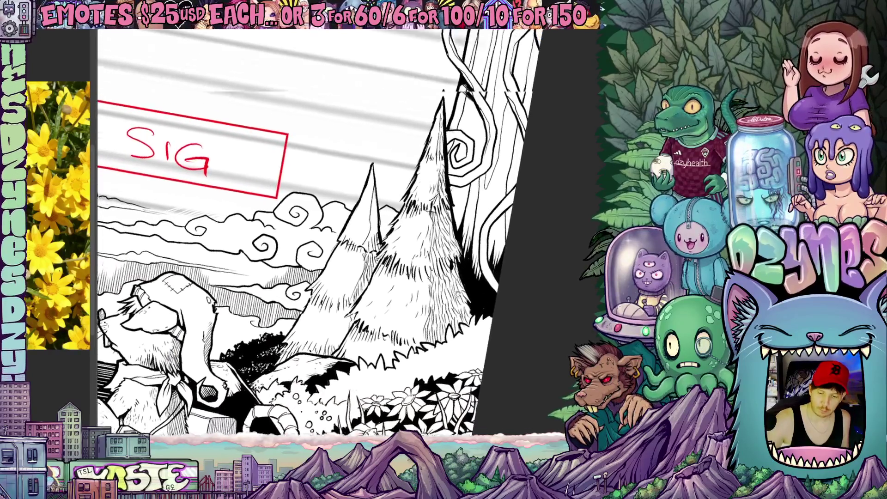
scroll(323, 231, "up", 2)
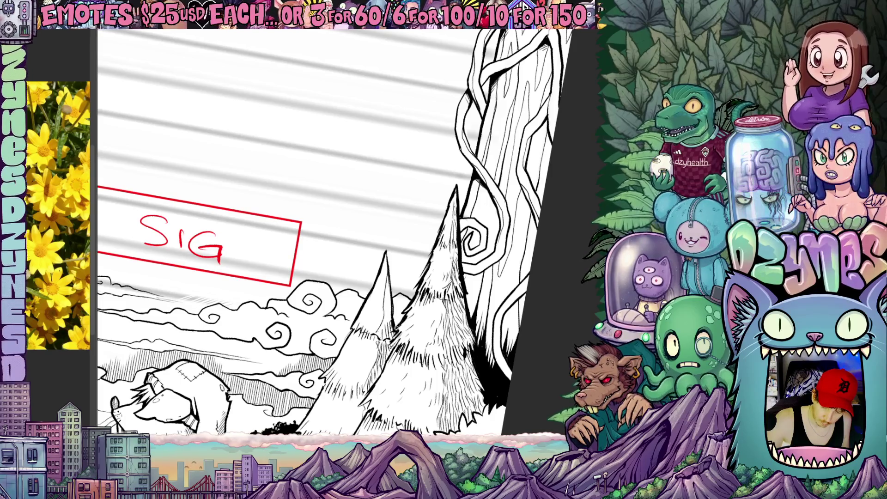
scroll(402, 289, "down", 4)
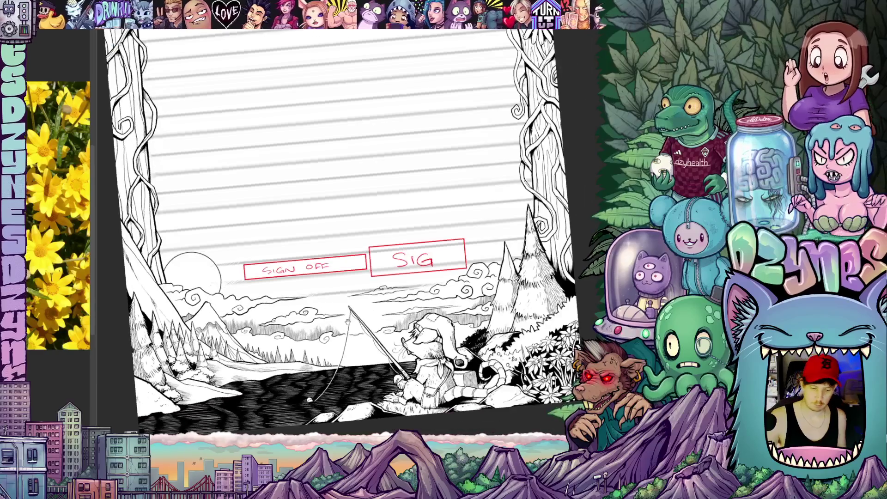
scroll(323, 277, "up", 4)
key("^")
key("^")
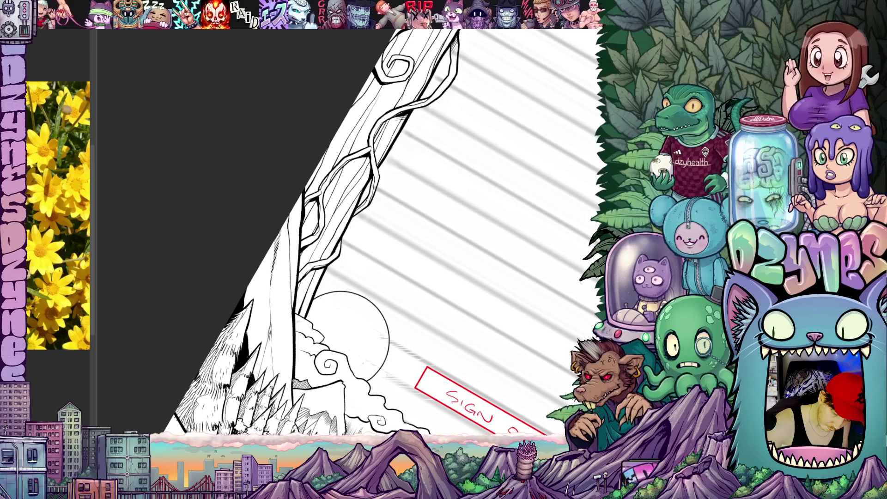
scroll(351, 231, "down", 3)
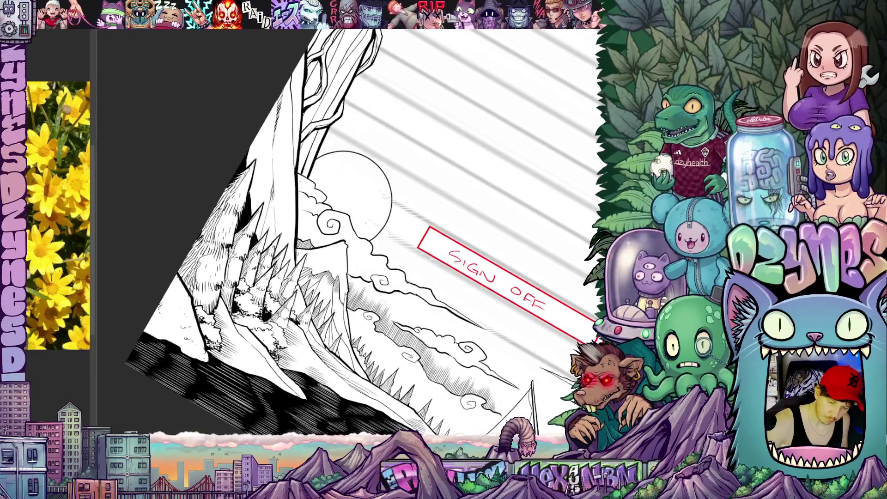
key("minus")
key("minus")
key("minus")
key("minus")
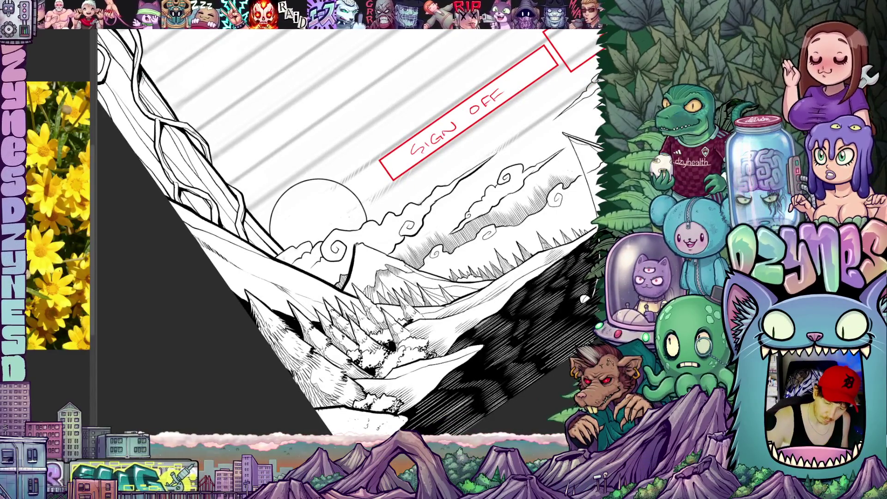
key("asciicircum")
key("asciicircum")
key("asciicircum")
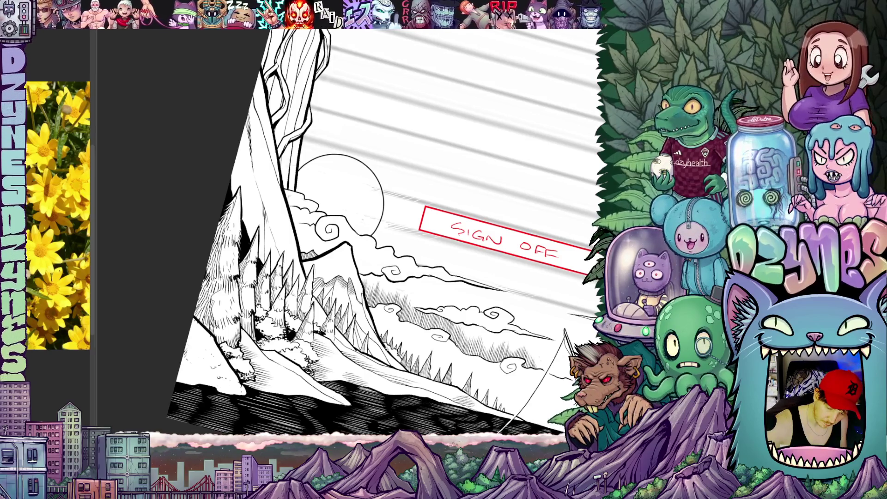
key("minus")
key("minus")
scroll(370, 231, "down", 3)
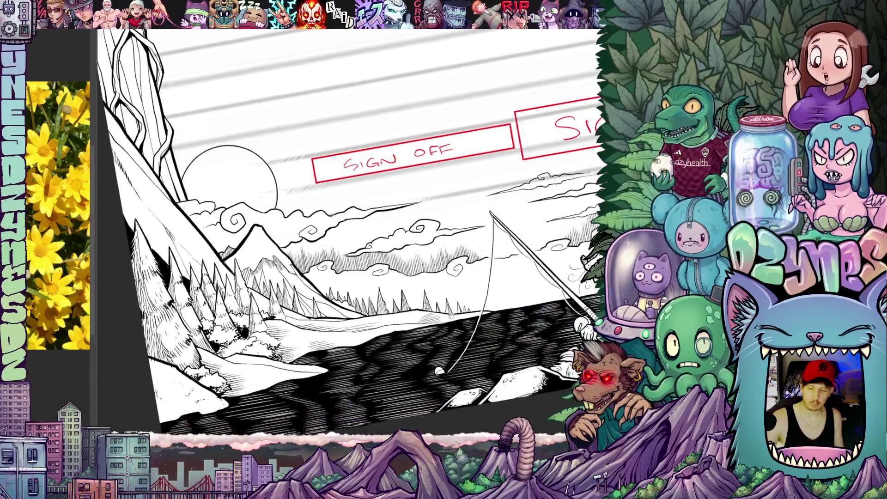
scroll(398, 208, "down", 5)
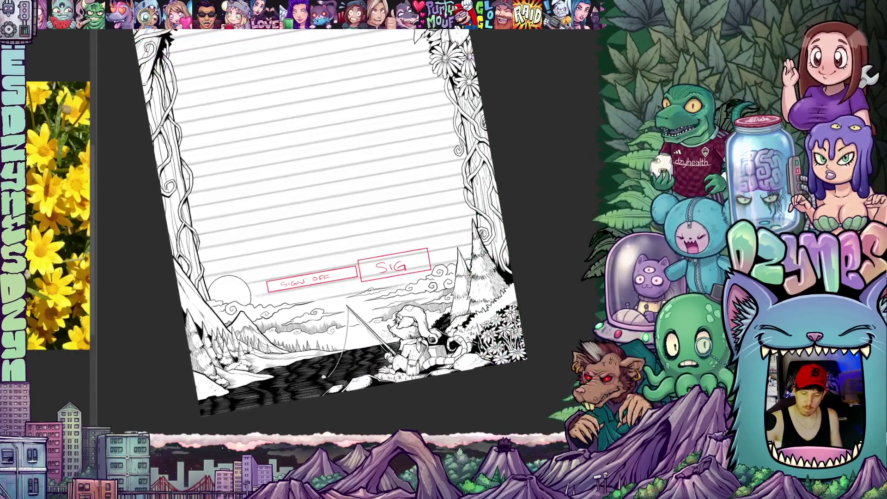
Zoom into the SIG box and fisherman corner, rotate the view back, and fit the page
scroll(476, 287, "up", 5)
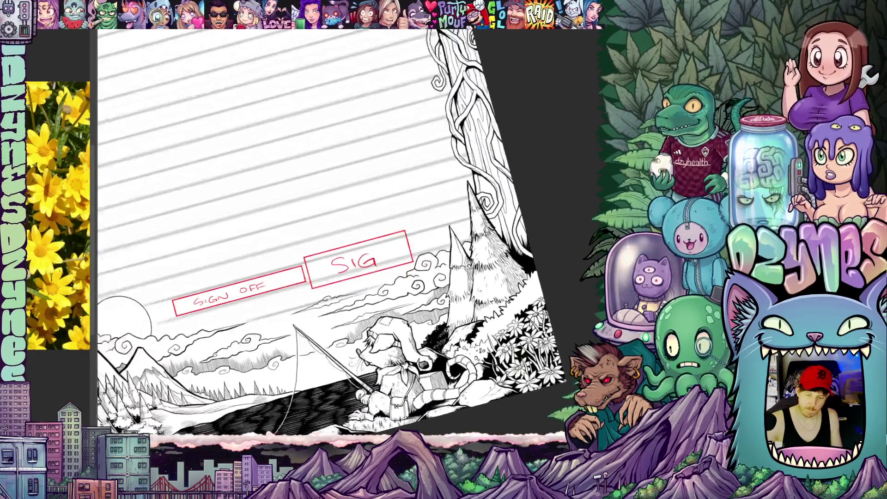
key("asciicircum")
key("asciicircum")
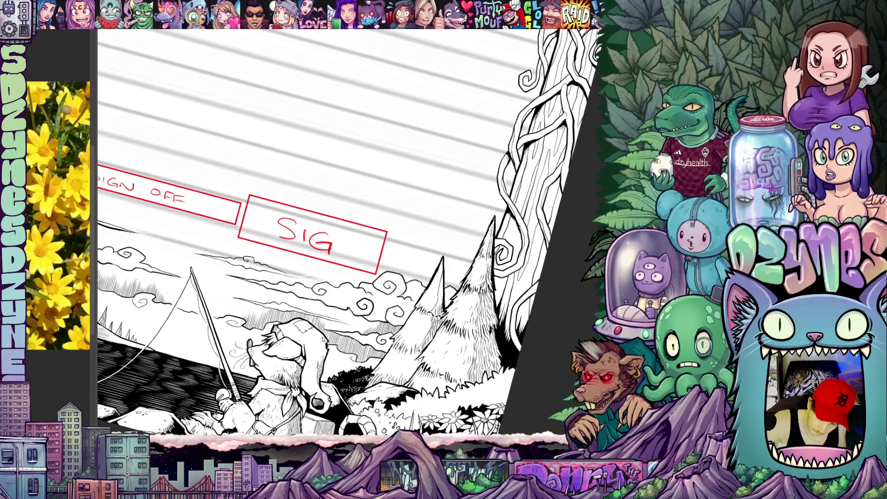
key("minus")
key("minus")
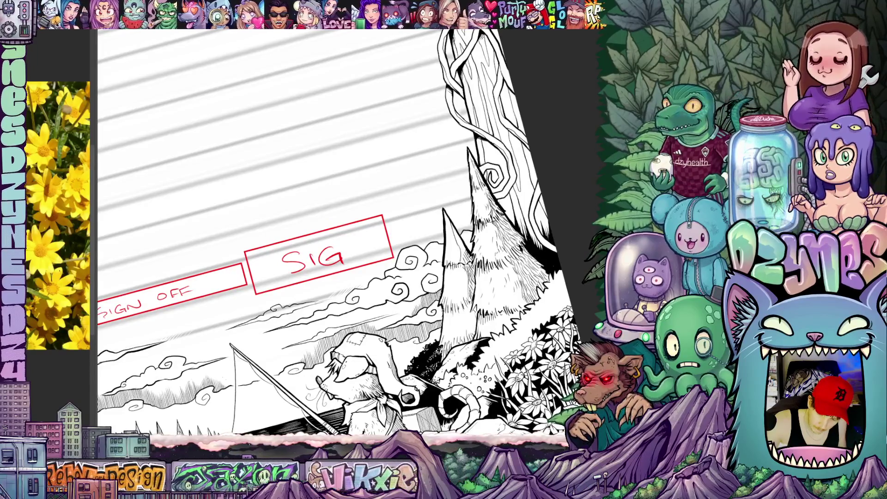
key("ctrl+minus")
key("ctrl+minus")
key("ctrl+minus")
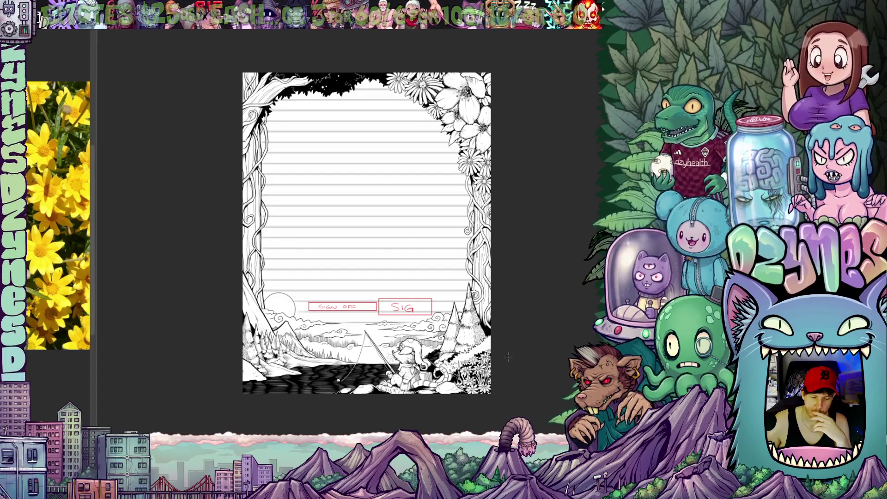
scroll(508, 356, "up", 2)
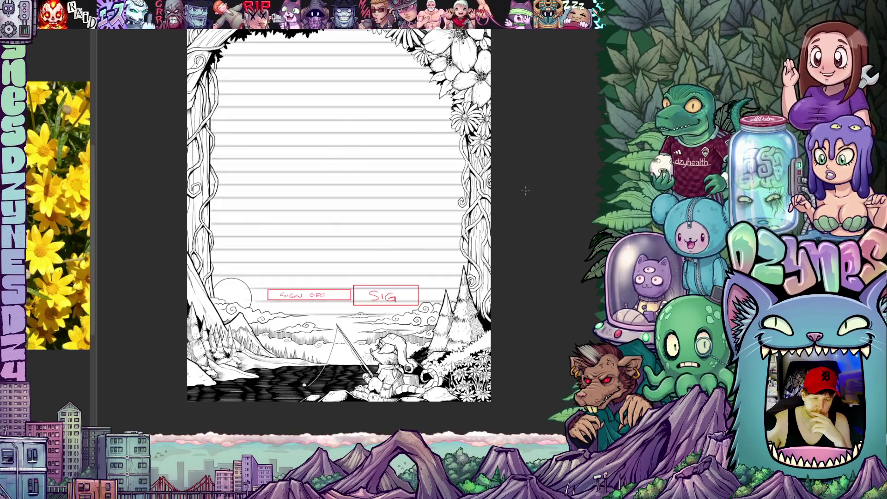
scroll(519, 298, "up", 2)
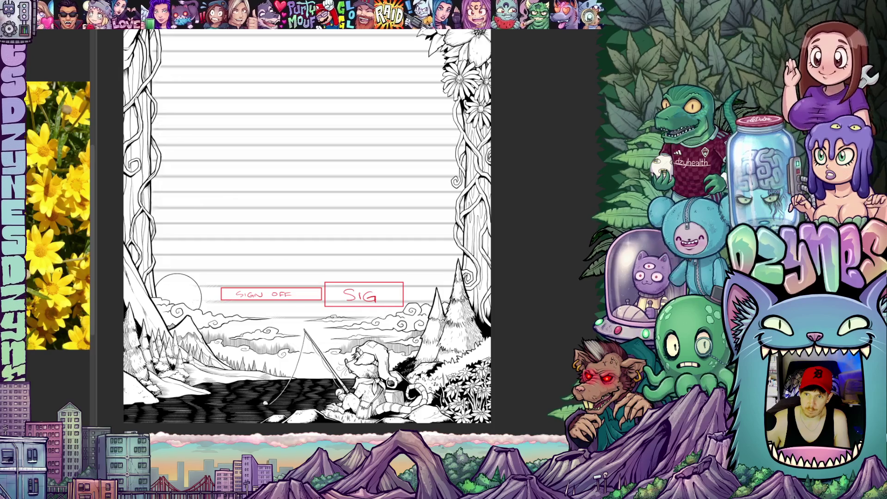
key("ctrl+z")
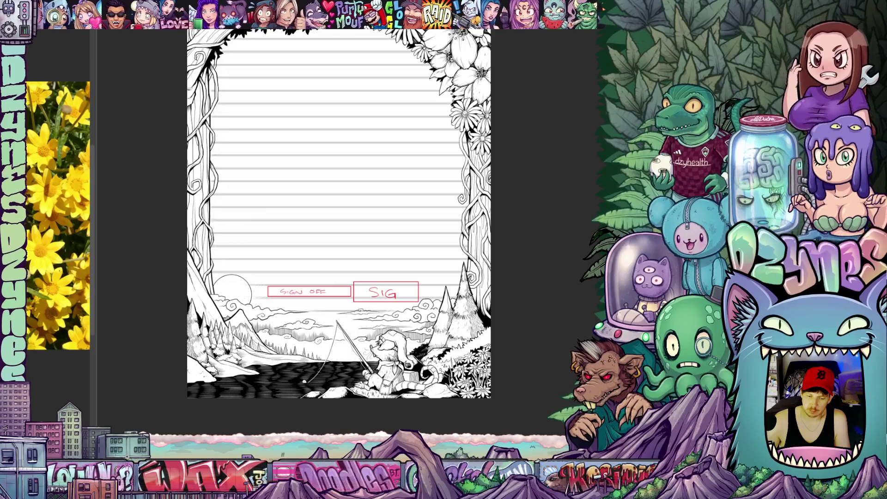
key("ctrl+z")
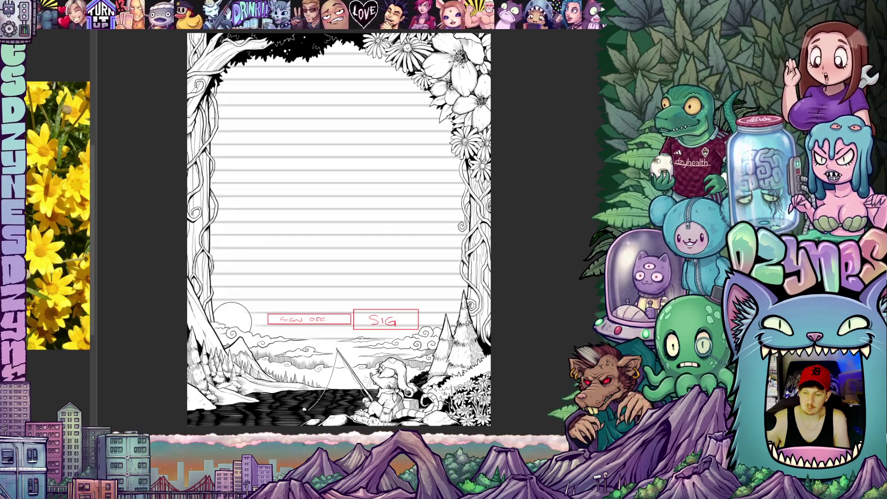
scroll(324, 231, "up", 1)
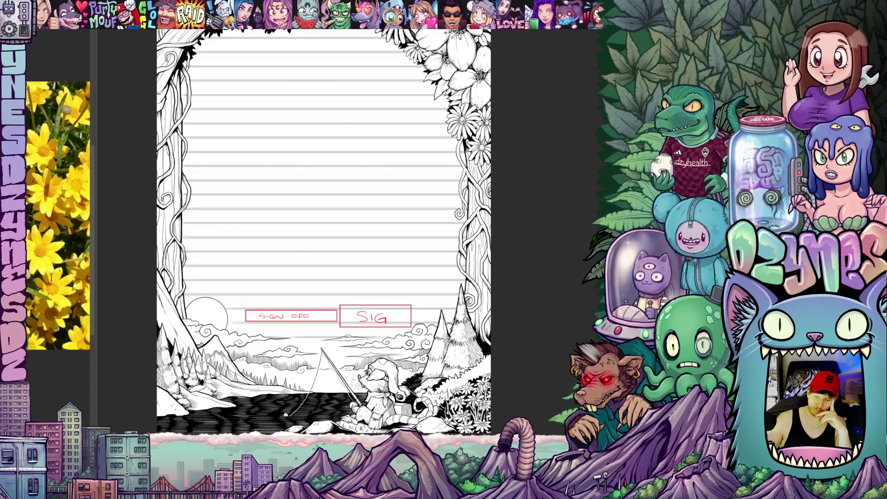
scroll(324, 231, "down", 2)
scroll(323, 231, "up", 2)
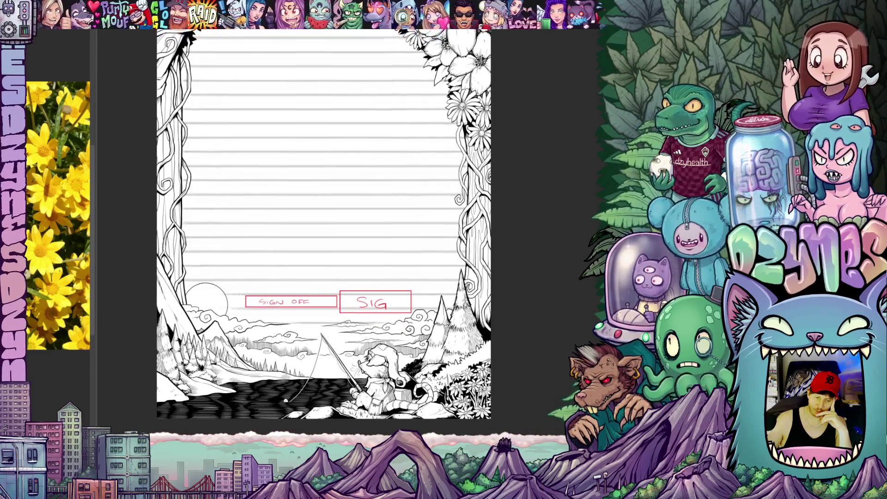
scroll(529, 306, "down", 1)
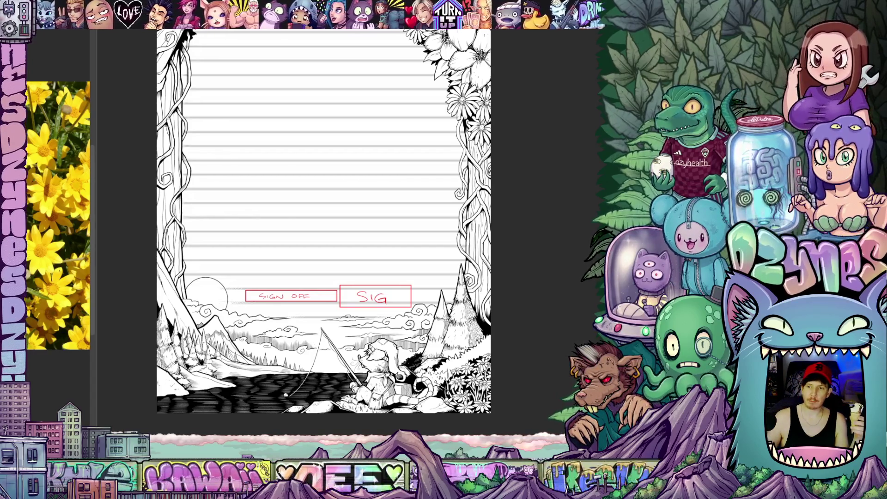
scroll(323, 222, "up", 5)
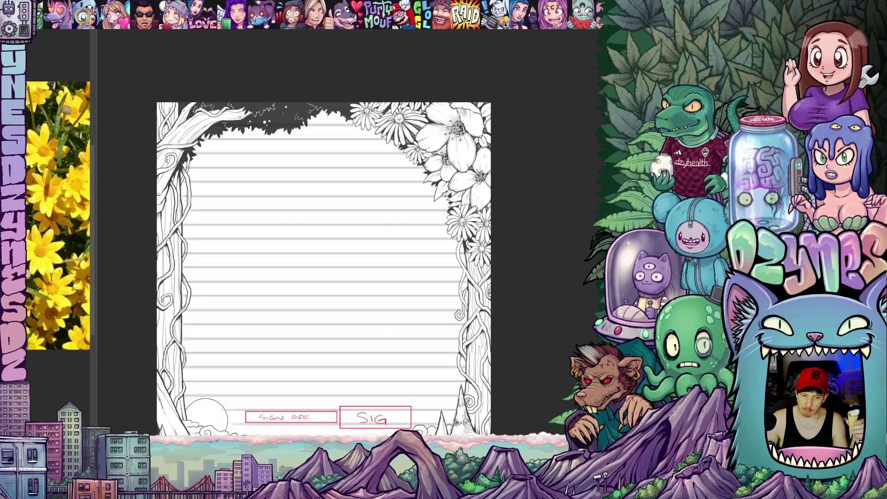
Zoom in and out around the pines and clouds beside the right vine trunk
scroll(324, 268, "down", 3)
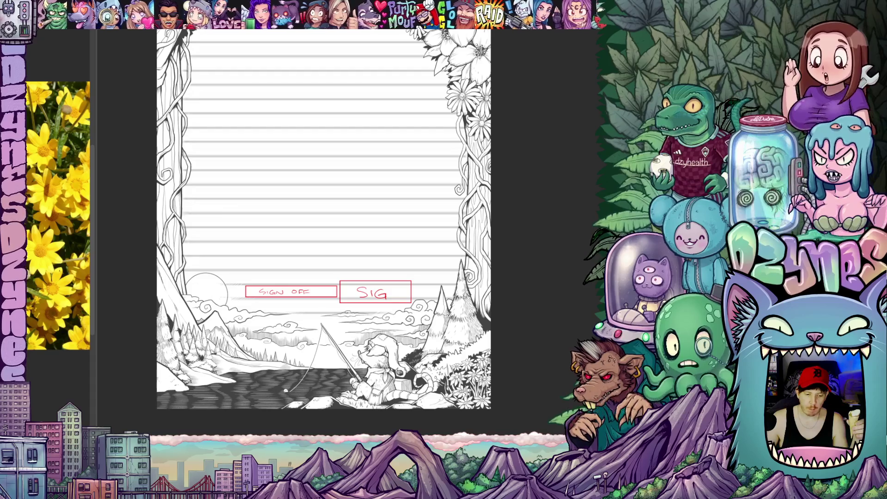
scroll(509, 259, "up", 2)
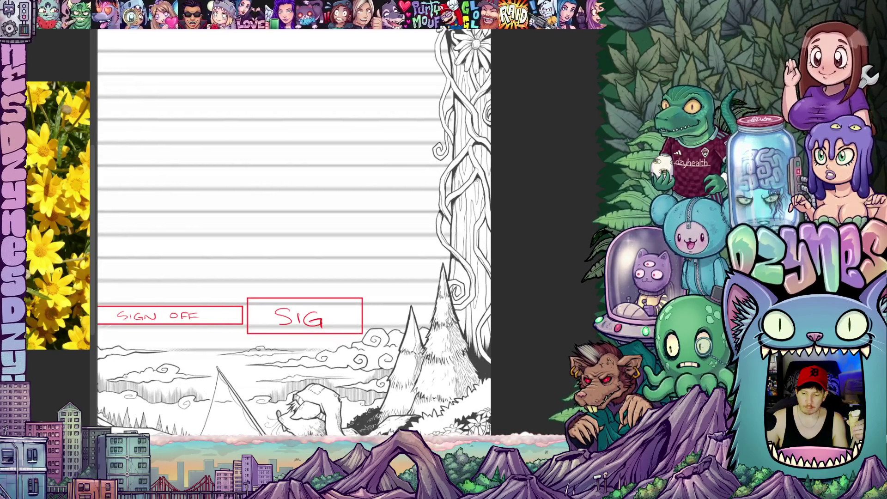
scroll(294, 247, "up", 10)
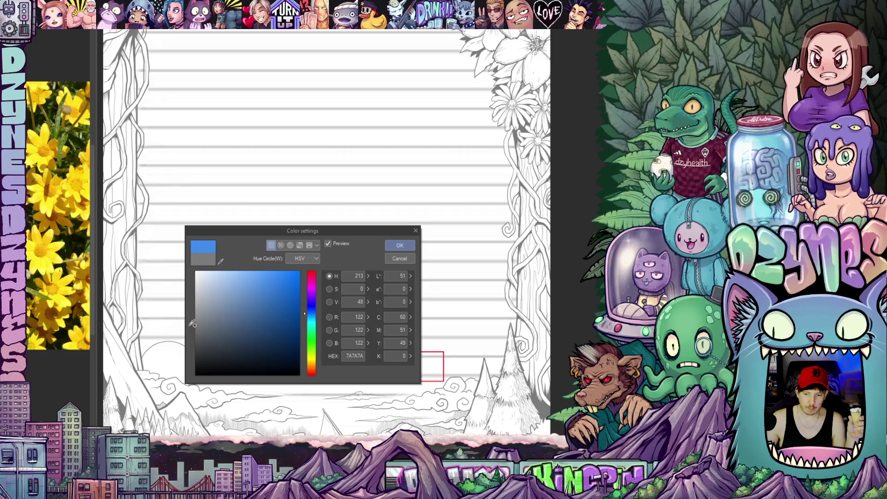
Confirm the 7A7A7A grey for the line art and zoom out over the page
left_click(407, 245)
scroll(412, 266, "down", 3)
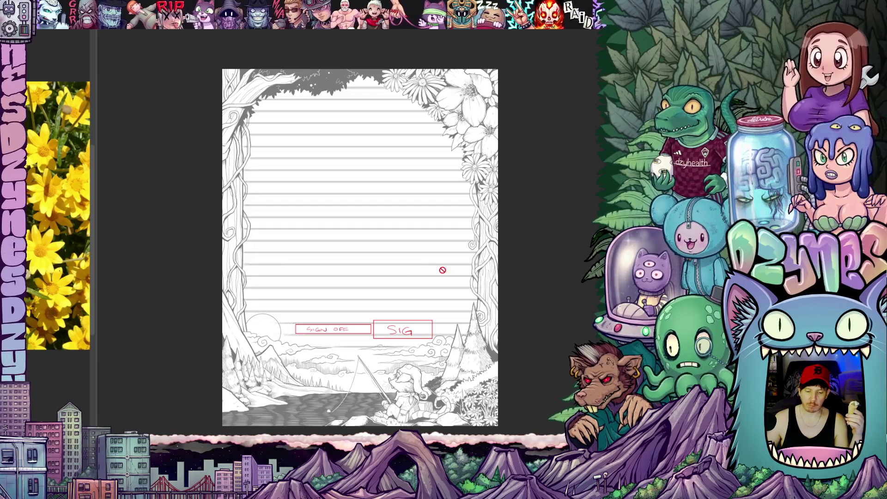
scroll(360, 231, "down", 3)
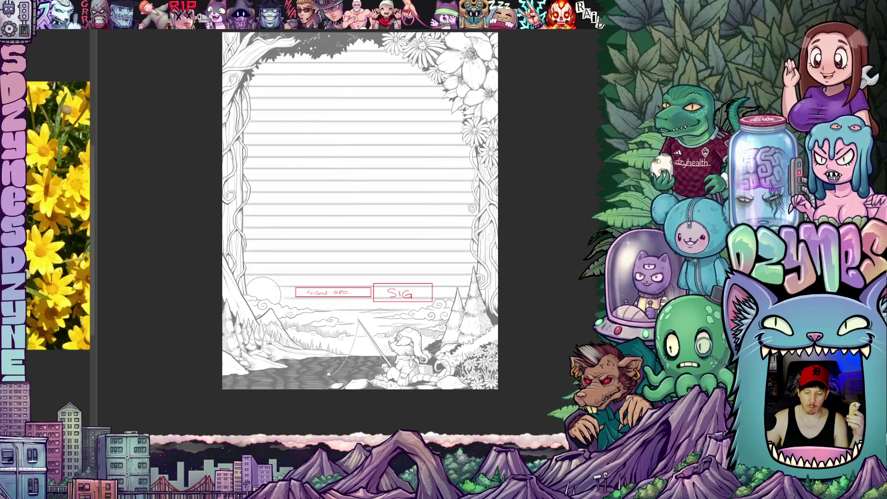
scroll(392, 307, "up", 3)
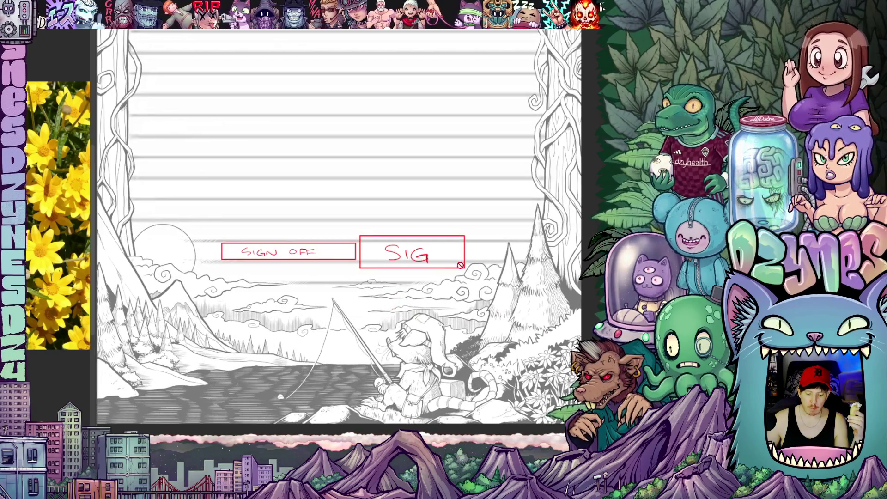
Hide the red SIGN OFF and SIG guide boxes from the page
scroll(544, 253, "down", 2)
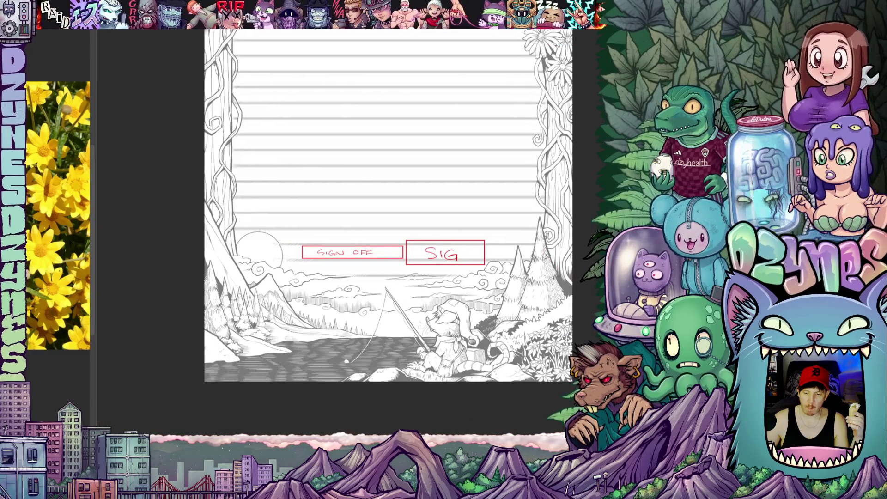
scroll(388, 231, "up", 1)
scroll(574, 257, "down", 1)
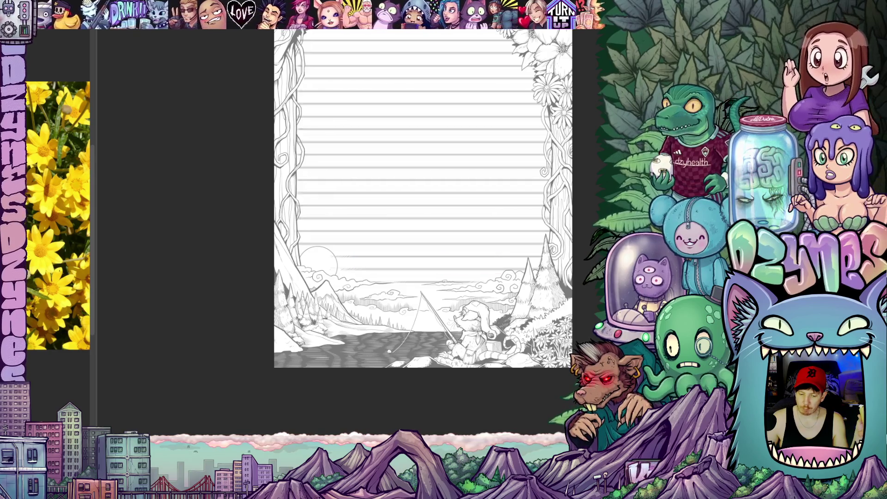
key("ctrl+plus")
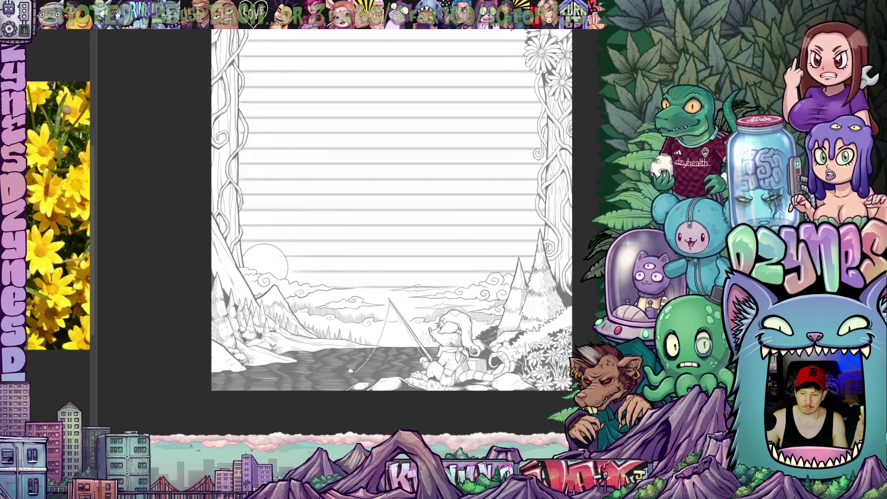
scroll(464, 160, "up", 1)
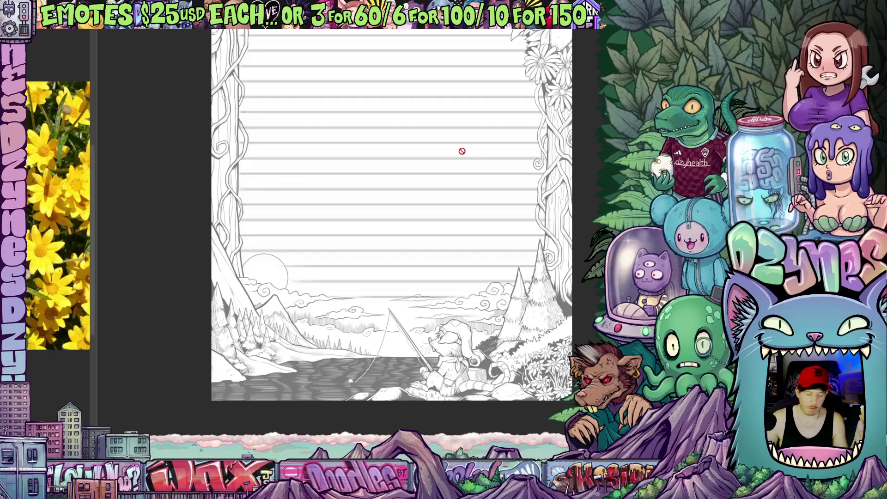
key("ctrl+Tab")
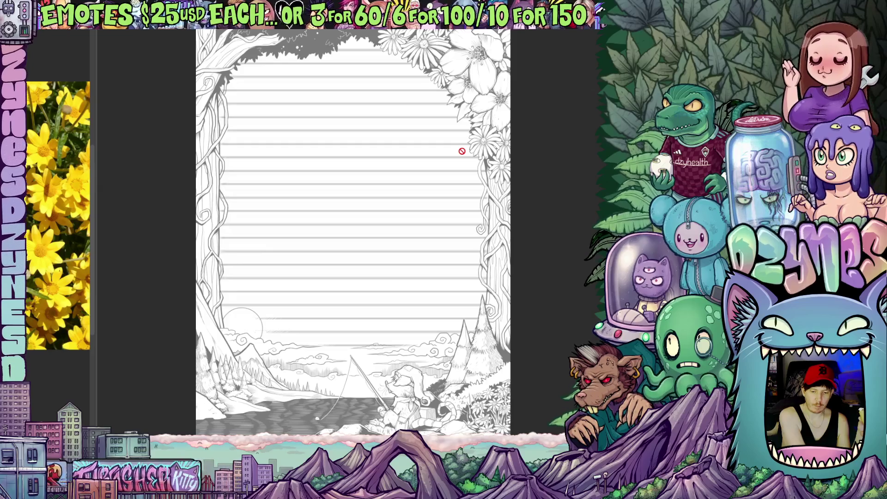
scroll(462, 151, "up", 1)
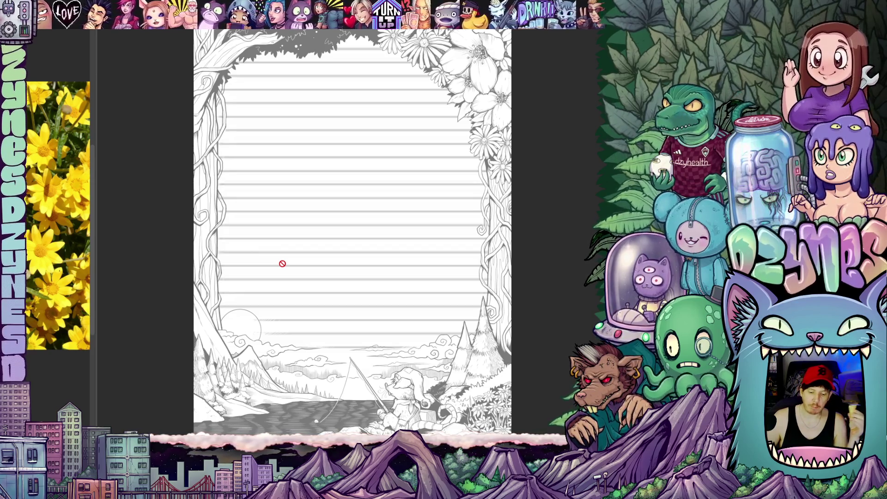
scroll(310, 269, "down", 1)
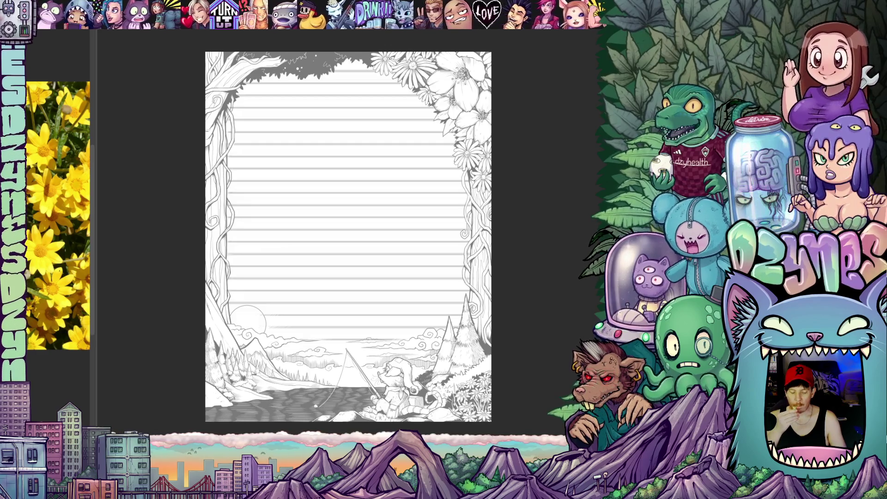
key("m")
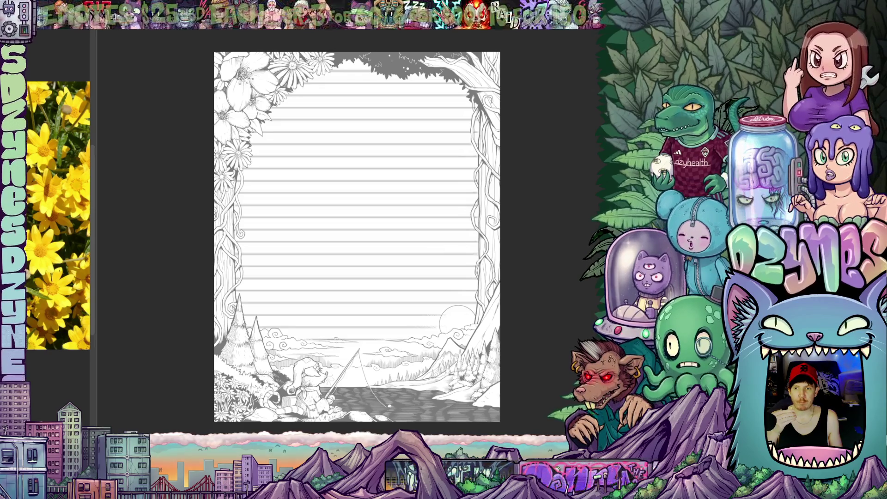
key("m")
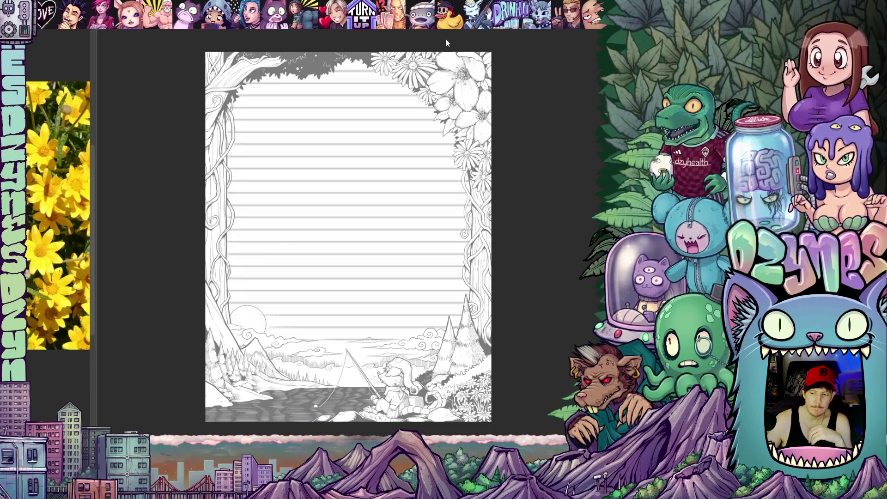
scroll(503, 253, "down", 2)
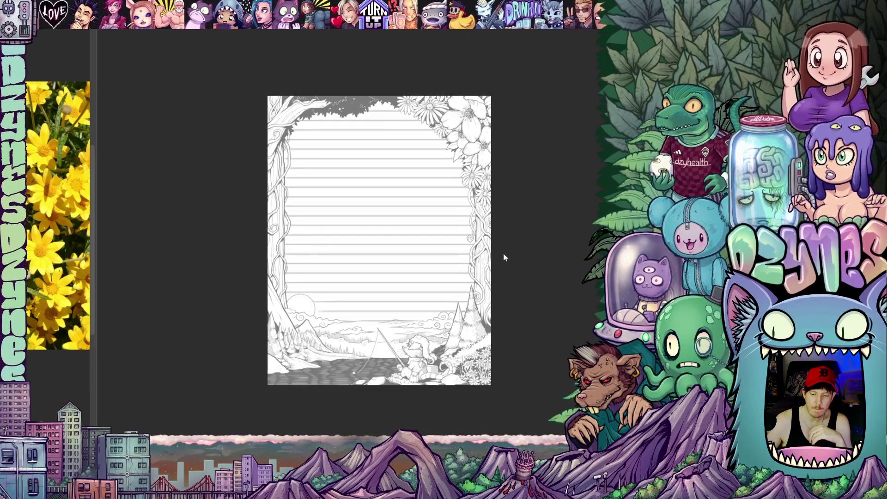
Save the grey line-art stationery page to its existing file with Ctrl+S
scroll(519, 301, "up", 2)
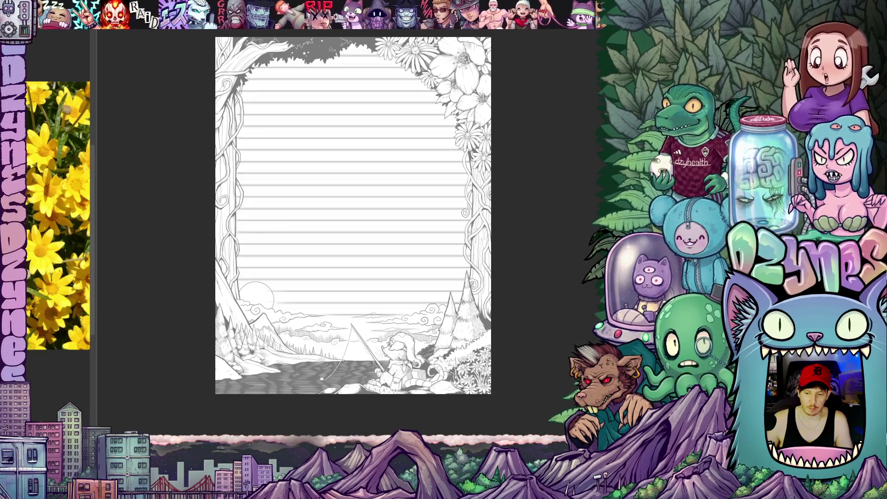
scroll(353, 222, "up", 2)
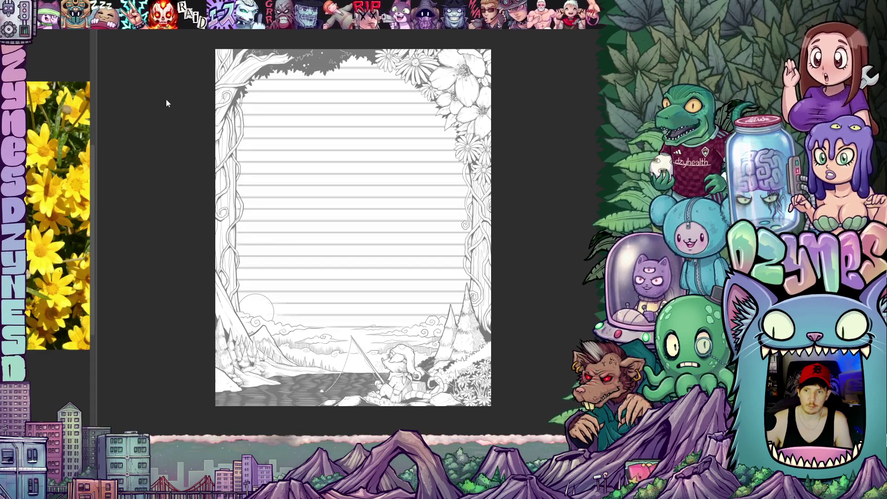
key("ctrl+s")
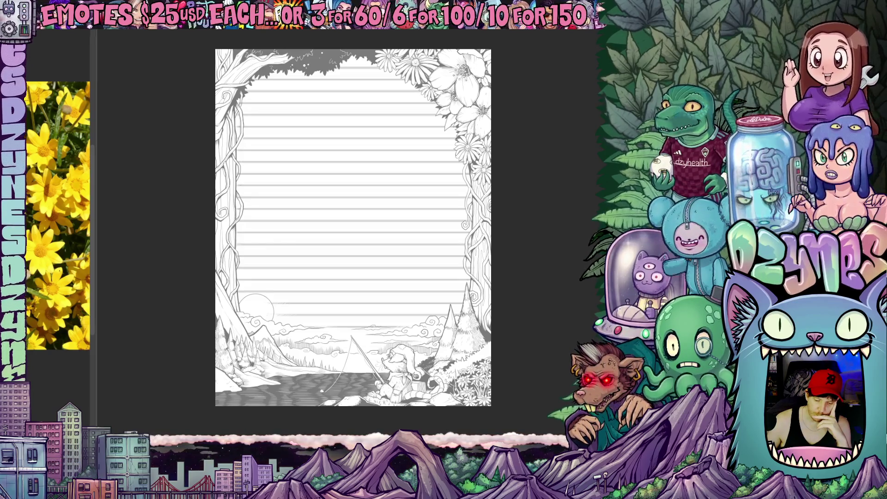
Zoom in on the hooded fishing rat casting into the dark lake
scroll(373, 384, "up", 5)
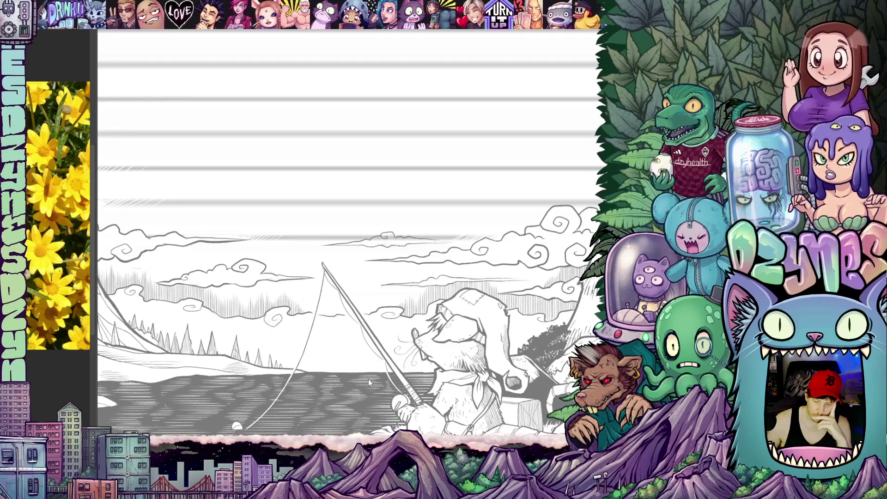
scroll(365, 342, "down", 5)
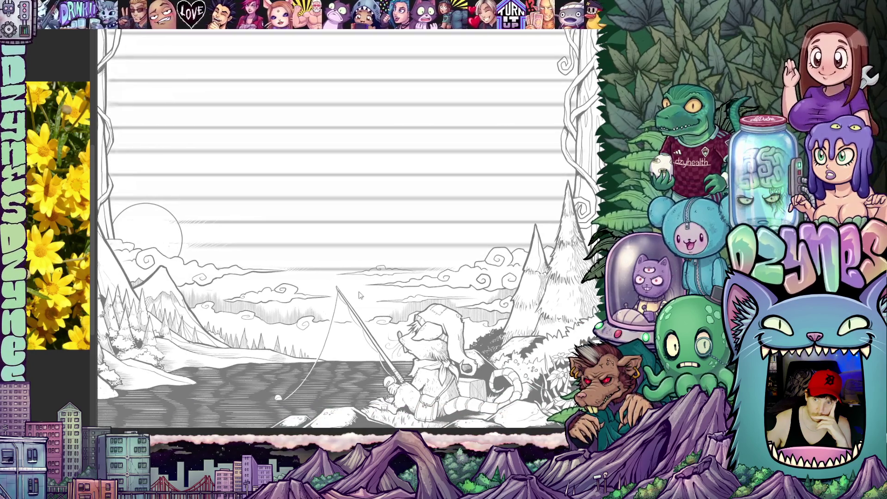
scroll(370, 304, "up", 5)
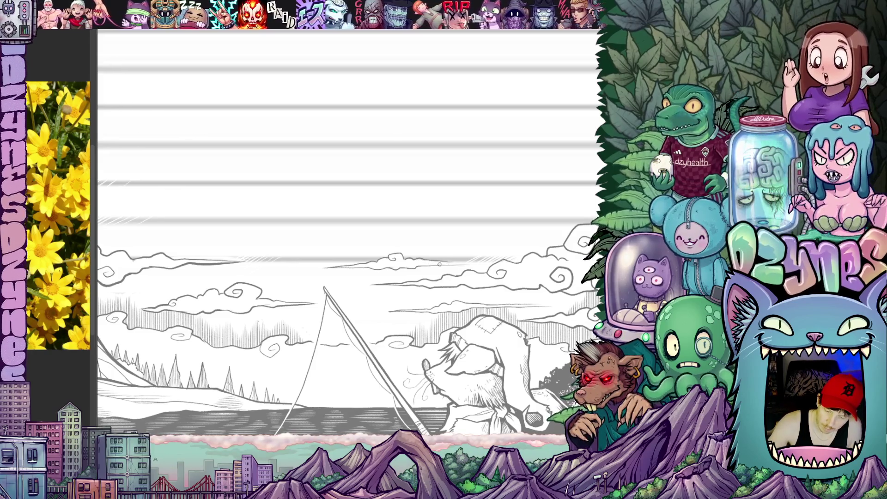
Pan to the vine-wrapped left tree trunk, sun circle and pine-covered mountain
left_click_drag(469, 256, 469, 384)
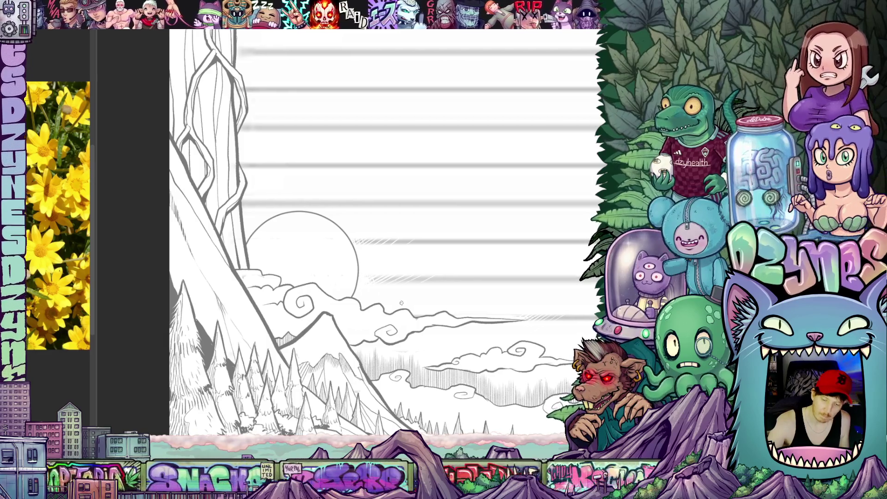
left_click_drag(481, 276, 489, 283)
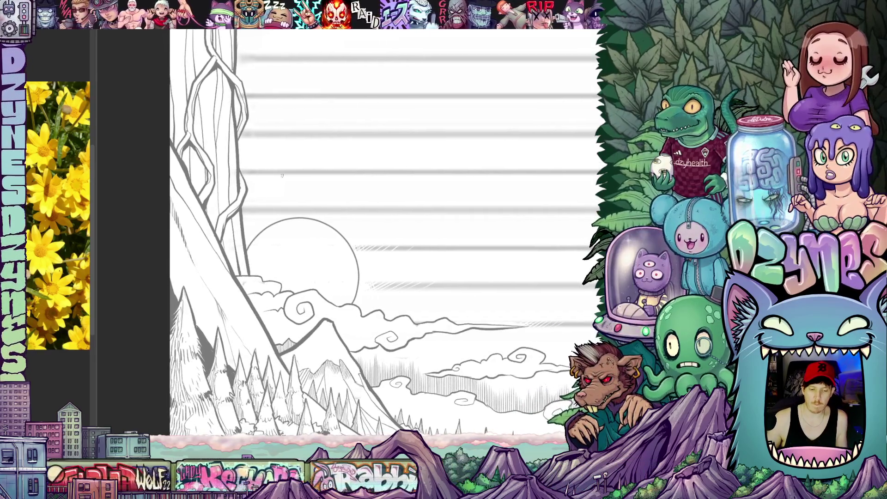
left_click_drag(240, 132, 349, 257)
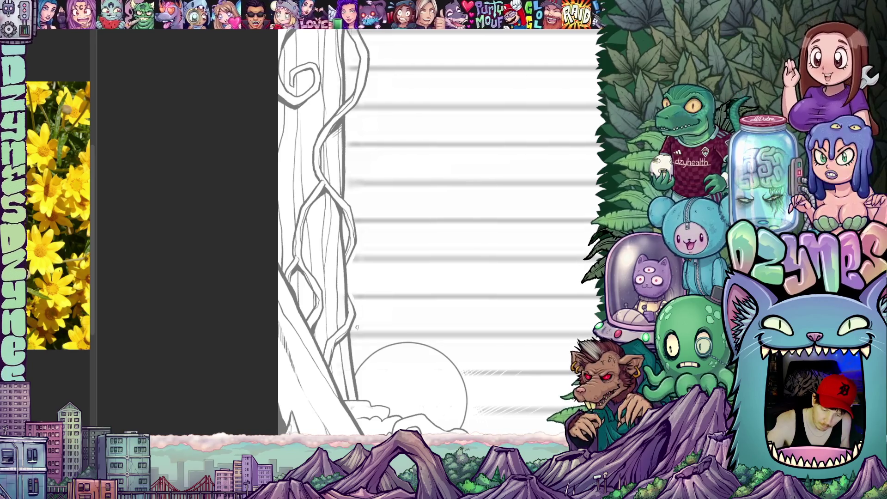
Follow the vine-covered left trunk upward to the leafy tree canopy at the page top
left_click_drag(371, 321, 342, 372)
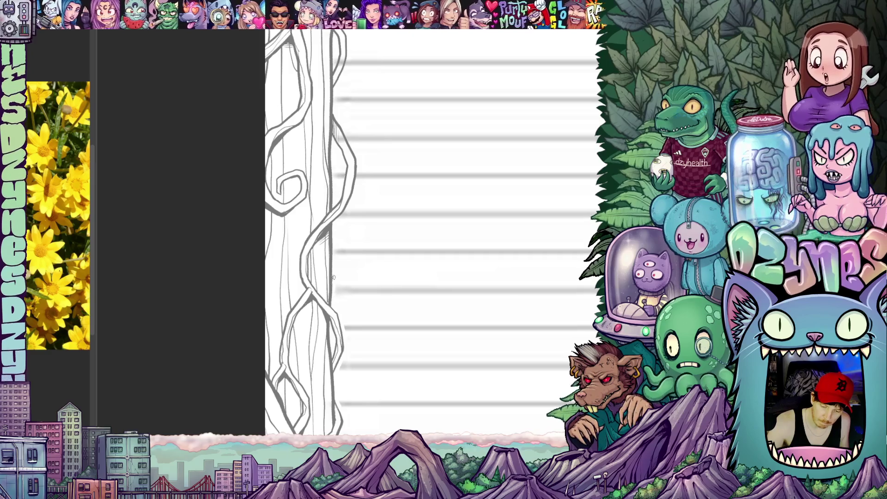
scroll(334, 260, "up", 3)
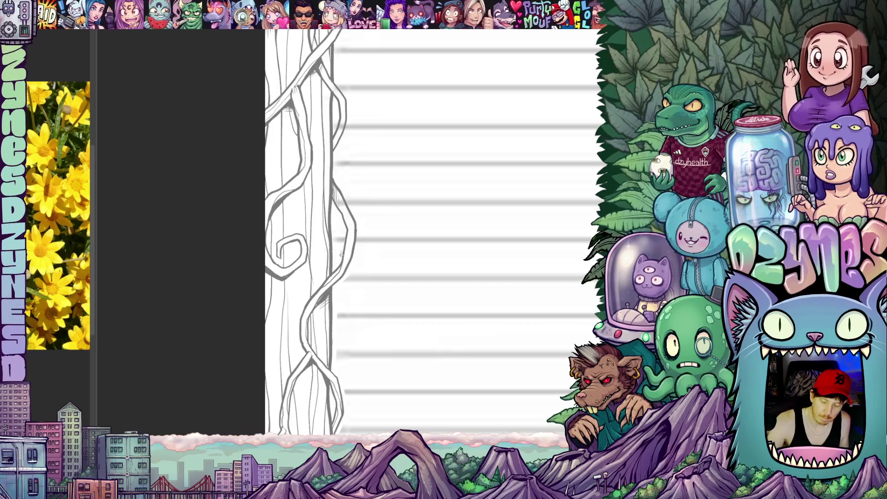
left_click_drag(340, 251, 338, 290)
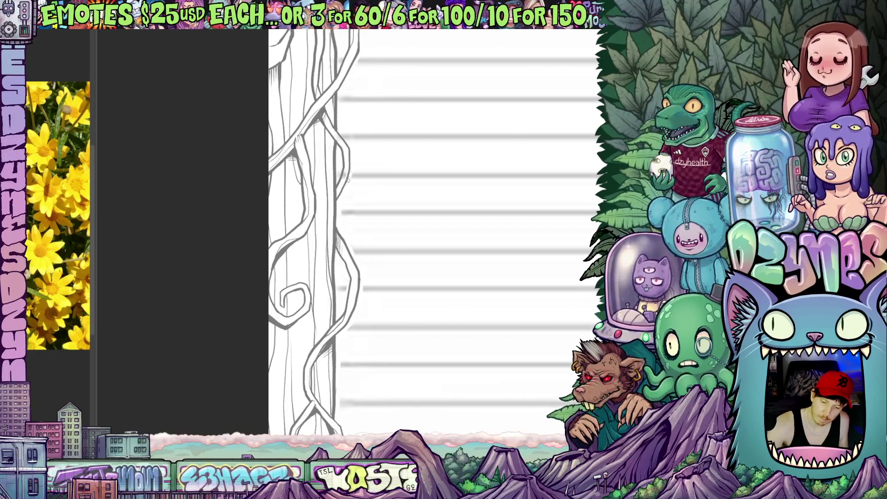
scroll(364, 232, "up", 2)
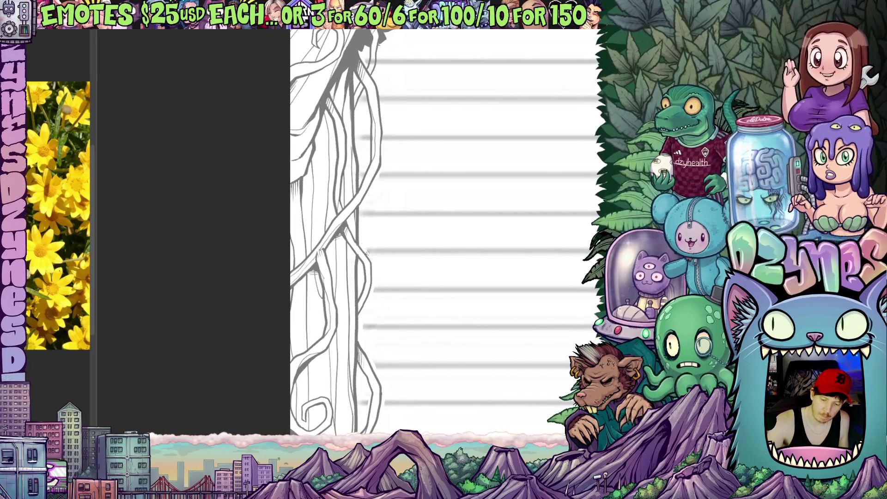
scroll(365, 241, "up", 1)
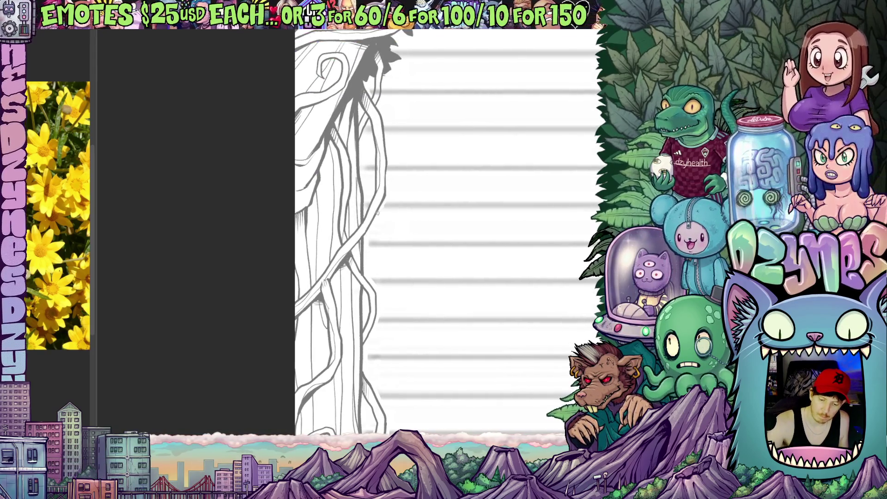
left_click_drag(390, 190, 383, 262)
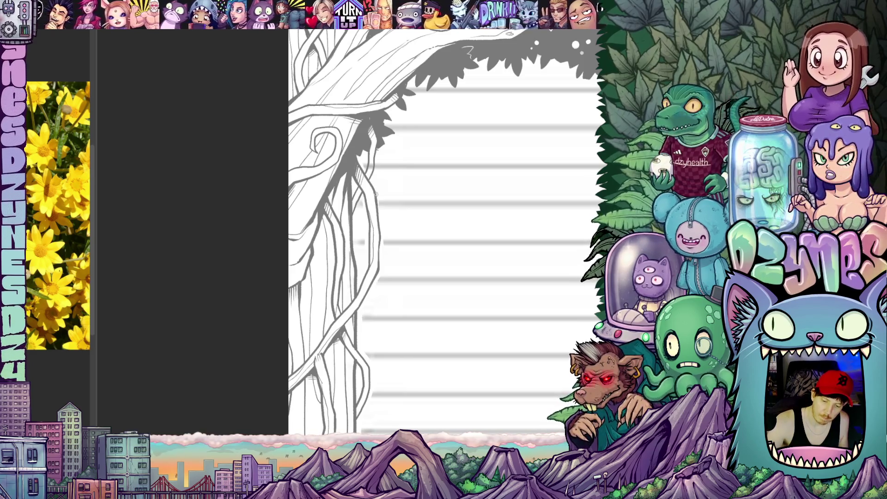
left_click_drag(379, 217, 374, 259)
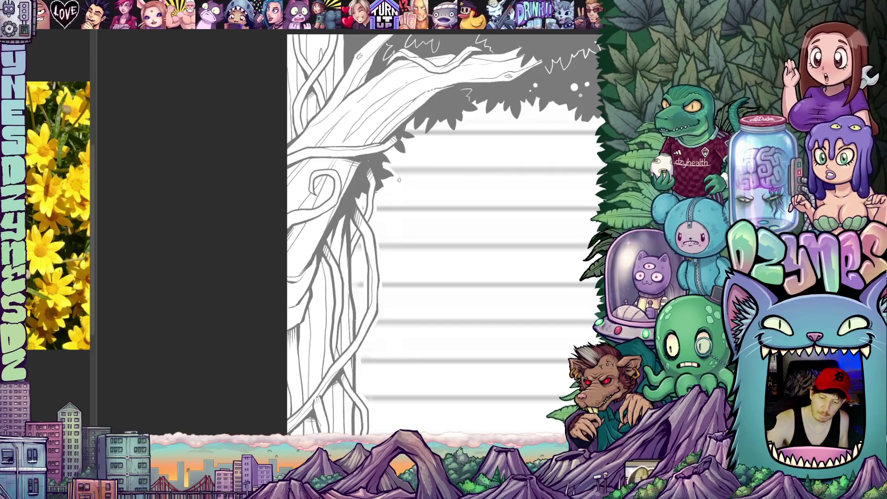
left_click_drag(395, 185, 374, 272)
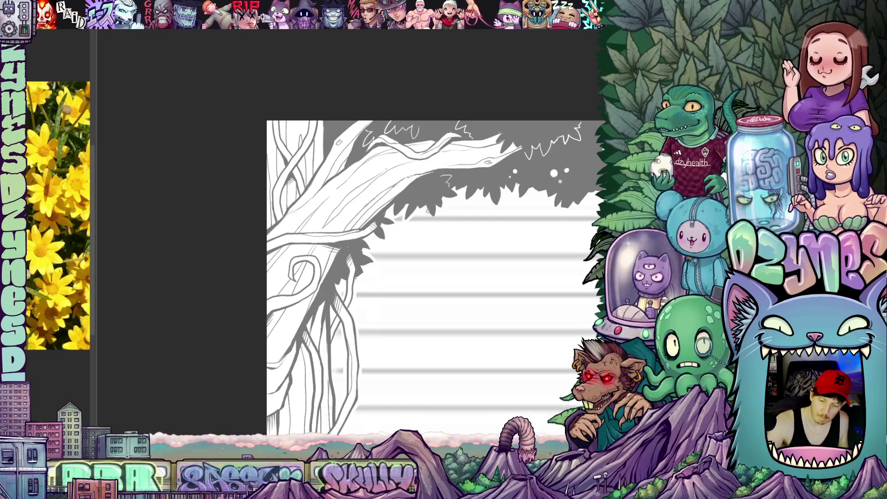
Move across the large top-right daisies, then zoom out to show the whole page
mouse_move(717, 315)
left_mouse_down()
mouse_move(655, 317)
mouse_move(533, 287)
mouse_move(472, 382)
left_mouse_up()
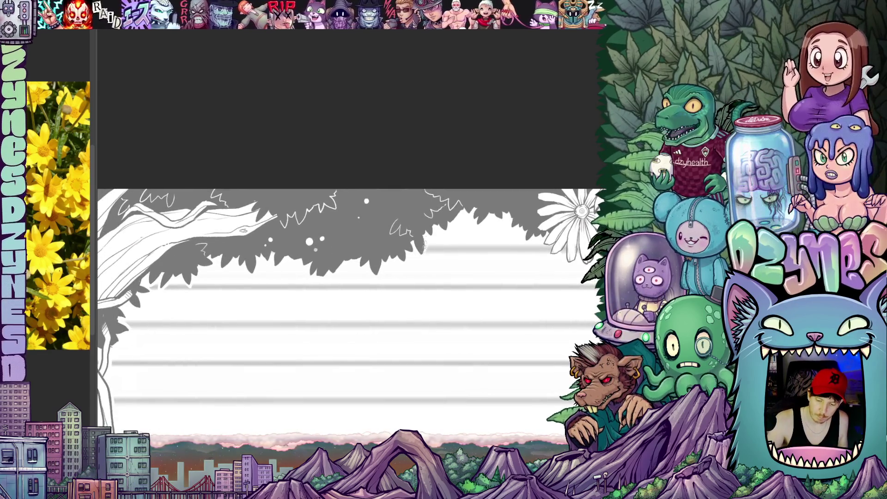
left_click_drag(556, 248, 432, 257)
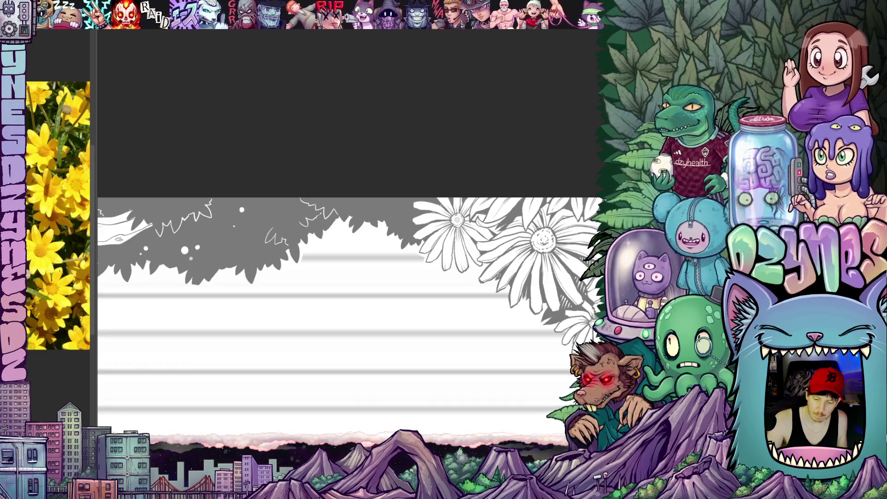
left_click_drag(495, 272, 487, 246)
scroll(487, 267, "down", 5)
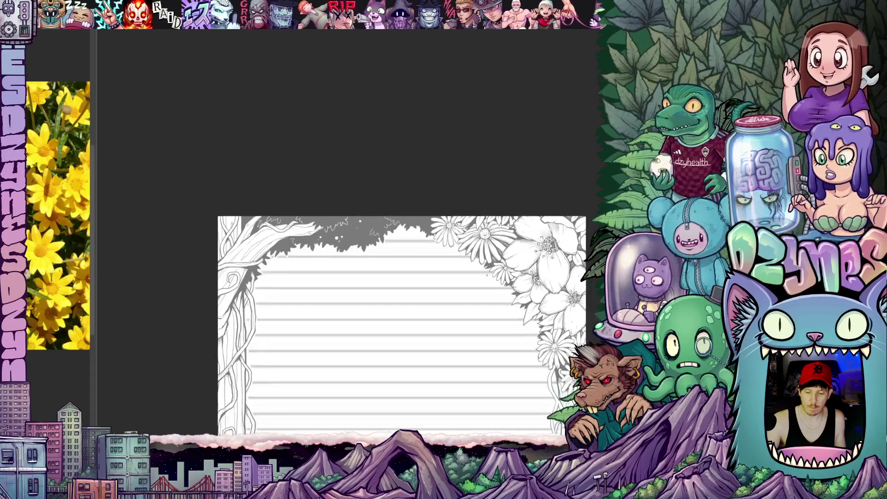
Zoom in on the top-right blossoms and daisies, tilting the view about 10° clockwise
mouse_move(501, 336)
left_mouse_down()
mouse_move(541, 233)
mouse_move(519, 281)
mouse_move(471, 282)
mouse_move(475, 265)
left_mouse_up()
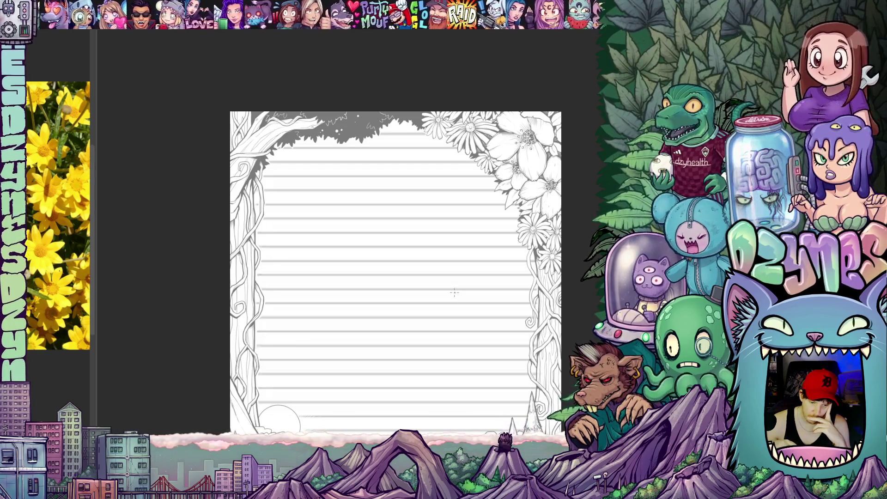
scroll(506, 360, "up", 3)
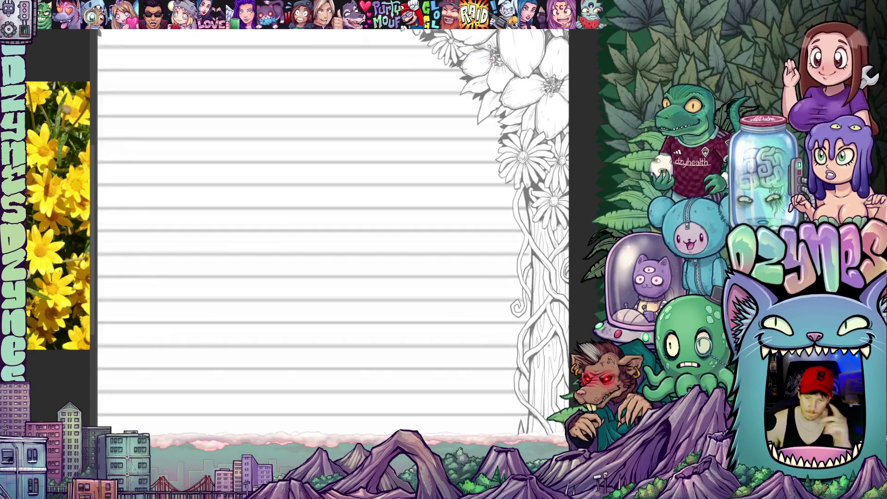
left_click_drag(434, 73, 420, 274)
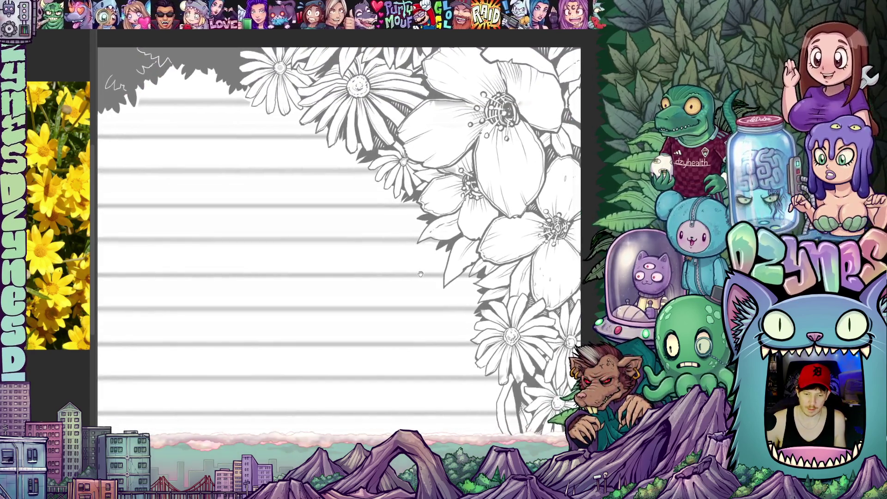
left_click_drag(394, 340, 396, 199)
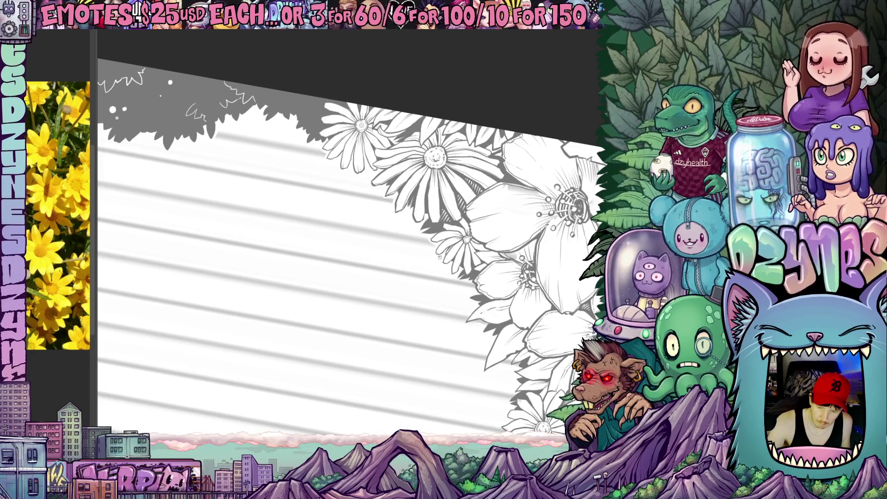
Follow the right-side flower cluster down to where it meets the vine
left_click_drag(484, 307, 435, 282)
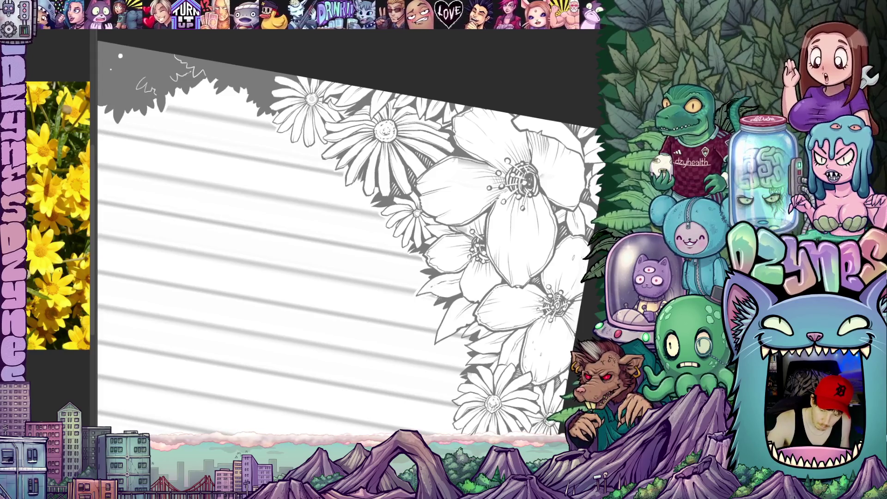
mouse_move(475, 326)
left_mouse_down()
mouse_move(455, 256)
mouse_move(501, 229)
mouse_move(439, 271)
left_mouse_up()
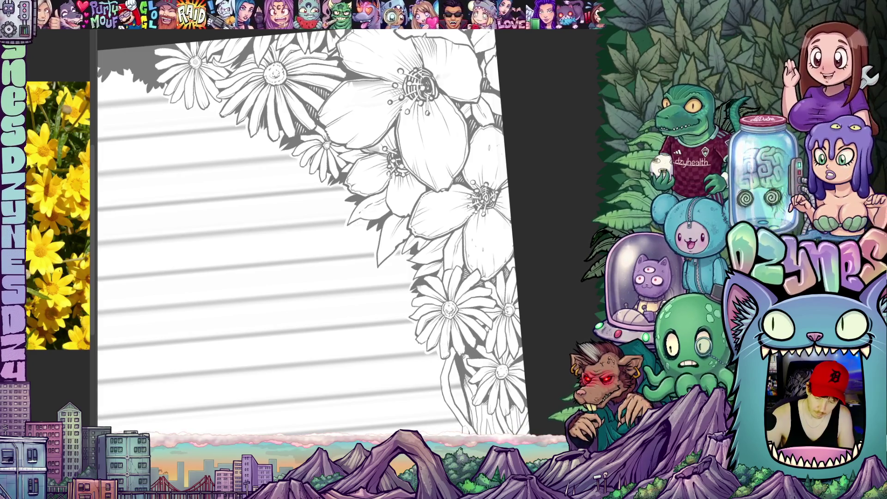
mouse_move(459, 387)
left_mouse_down()
mouse_move(388, 298)
mouse_move(386, 259)
left_mouse_up()
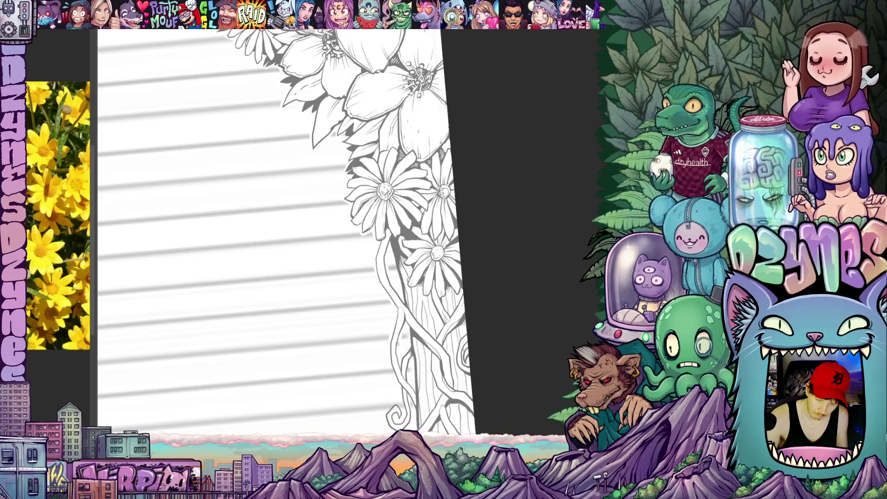
left_click_drag(422, 354, 419, 286)
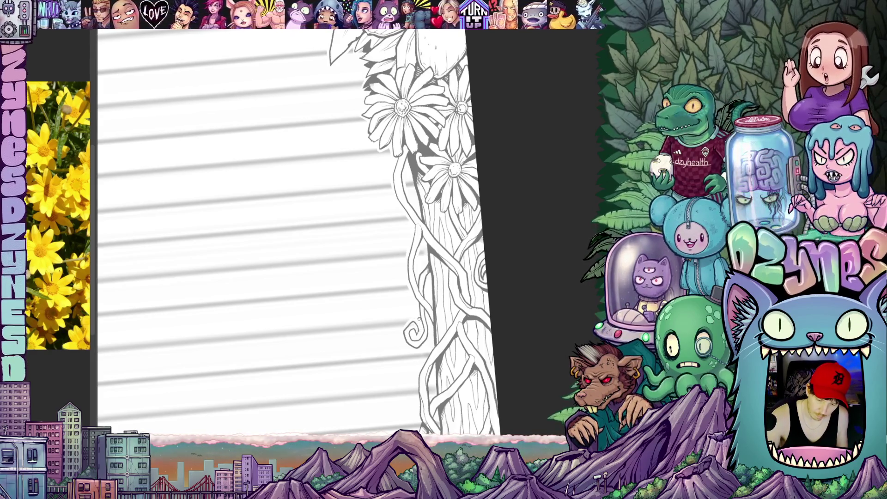
Continue down the vine-wrapped trunk to the bottom trees and clouds, then fit the page
left_click_drag(449, 347, 439, 249)
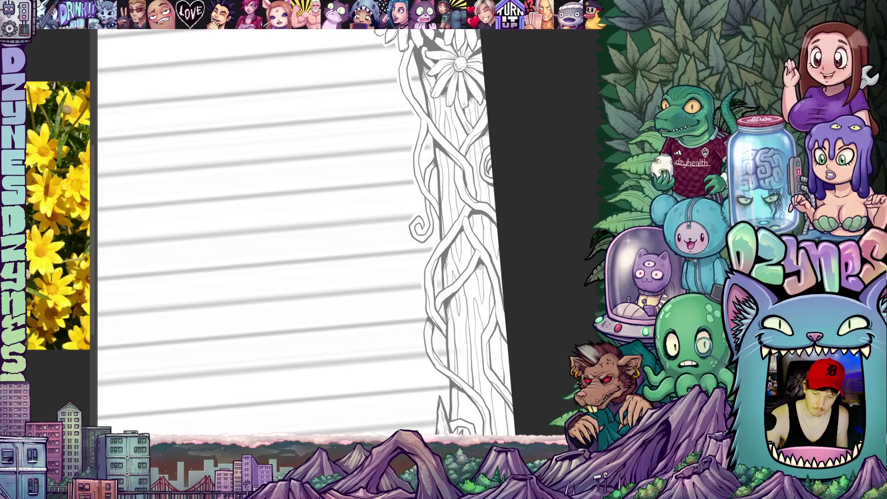
left_click_drag(446, 324, 438, 290)
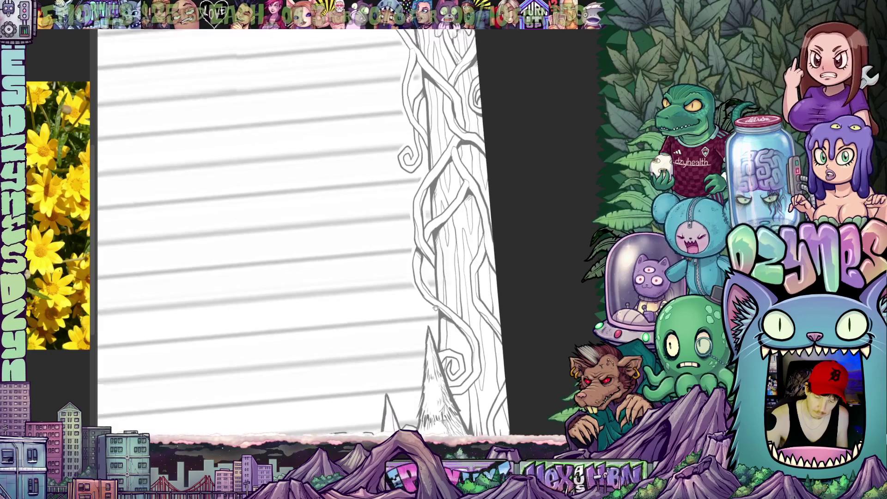
left_click_drag(430, 321, 417, 269)
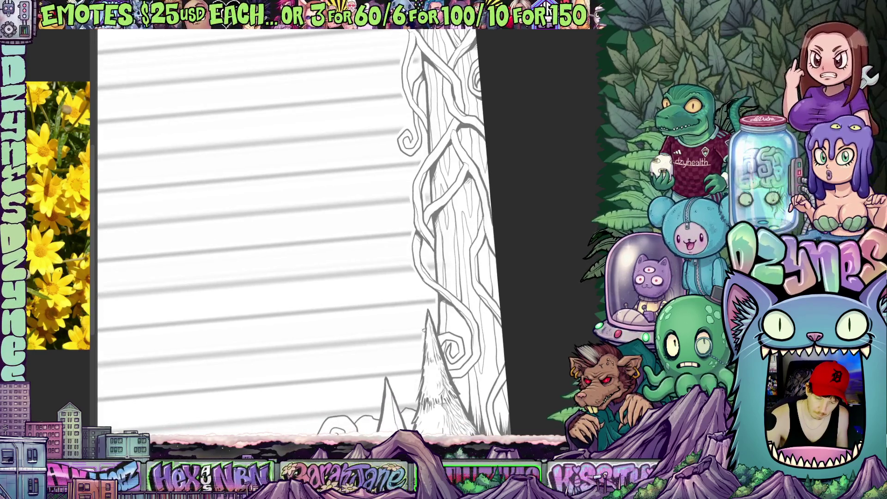
left_click_drag(422, 340, 419, 319)
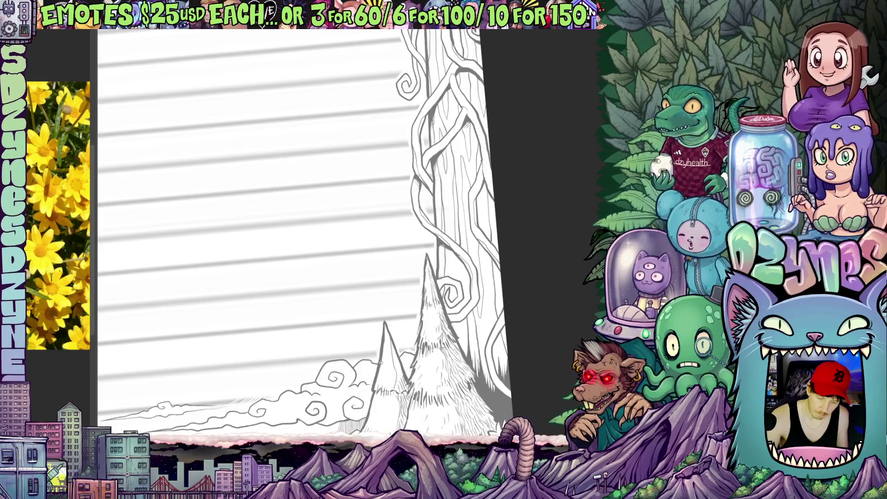
scroll(483, 318, "down", 1)
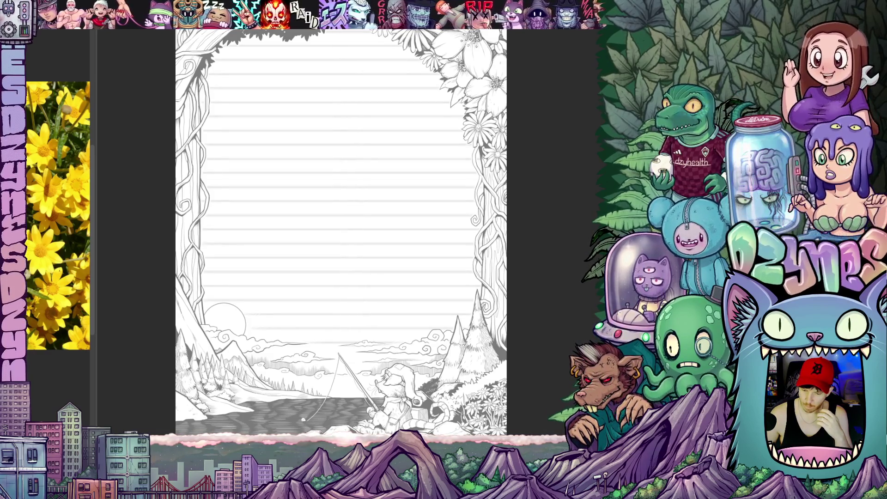
scroll(540, 242, "down", 2)
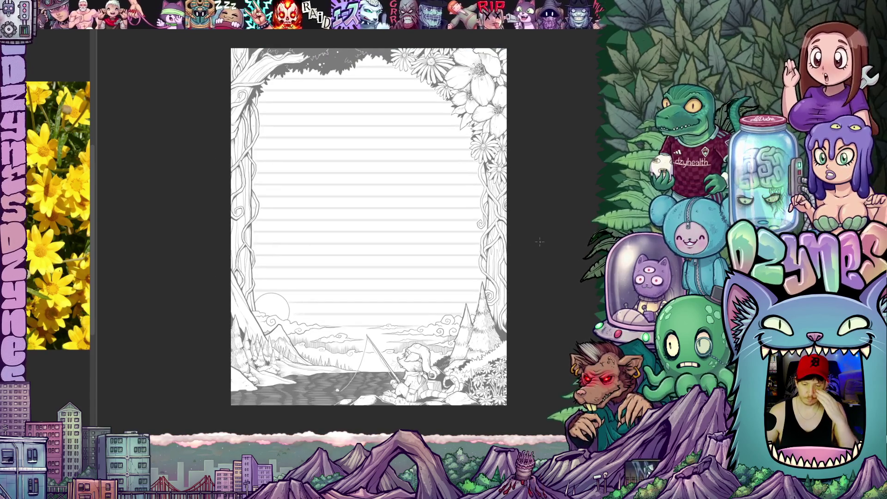
Zoom in until the stationery page extends past the top and bottom of the window
scroll(540, 242, "up", 2)
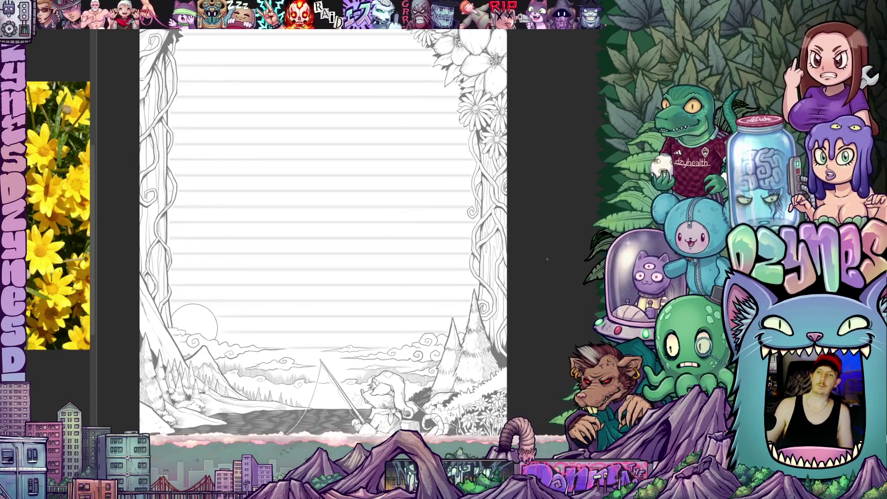